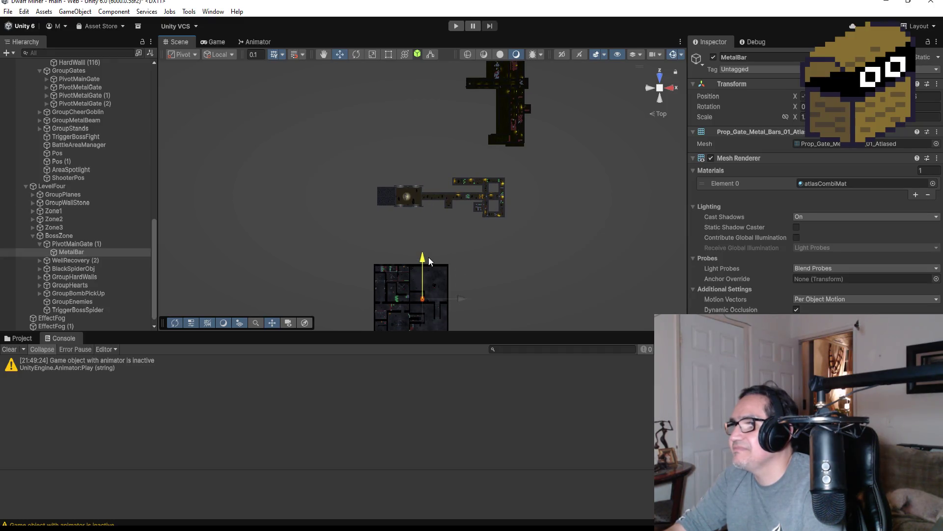
# Drag MetalBar right, up, left and slightly down to sit over the gap between the walls.
pyautogui.moveTo(452, 305); pyautogui.dragTo(472, 302)
pyautogui.press('f')
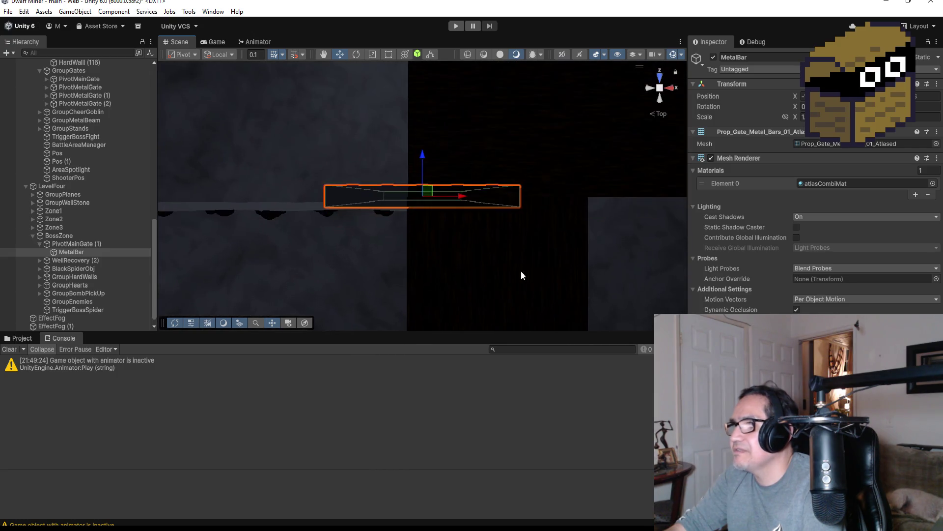
pyautogui.scroll(-3, 488, 165)
pyautogui.scroll(-3, 444, 167)
pyautogui.moveTo(423, 154); pyautogui.dragTo(419, 129)
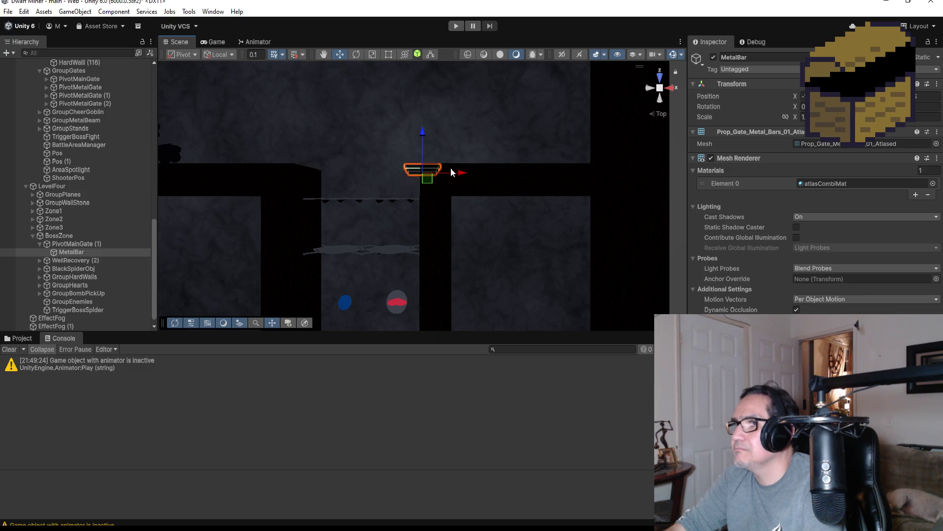
pyautogui.moveTo(464, 175); pyautogui.dragTo(374, 171)
pyautogui.moveTo(333, 139); pyautogui.dragTo(332, 146)
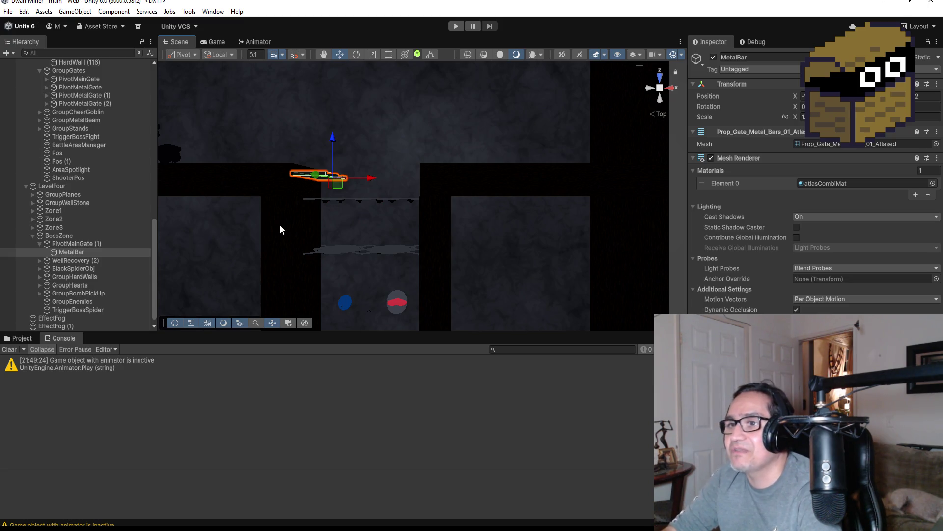
pyautogui.doubleClick(70, 252)
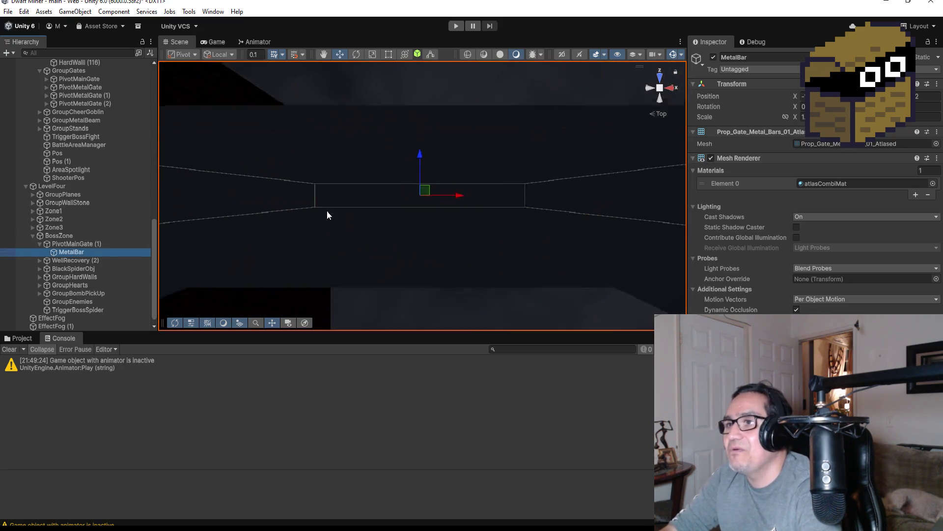
# Move MetalBar out of PivotMainGate (1) so it sits directly under BossZone.
pyautogui.scroll(-5, 448, 204)
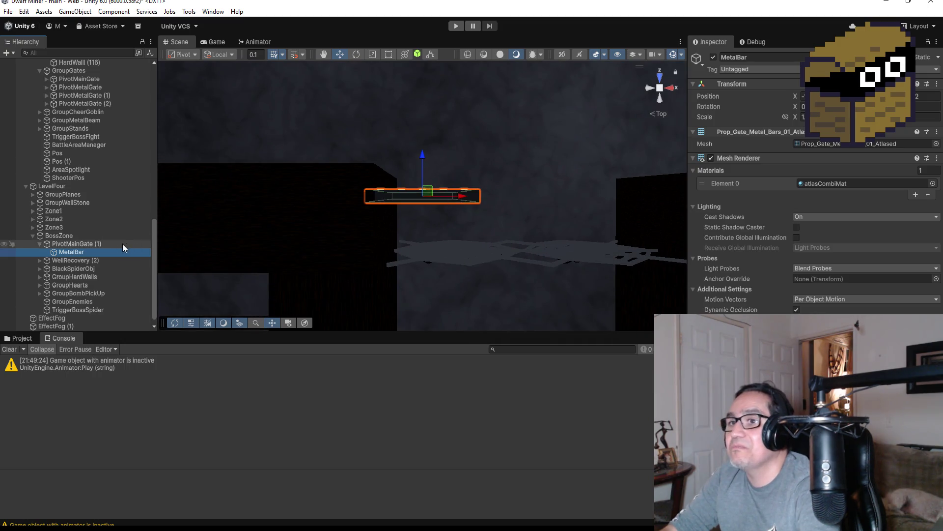
pyautogui.click(104, 243)
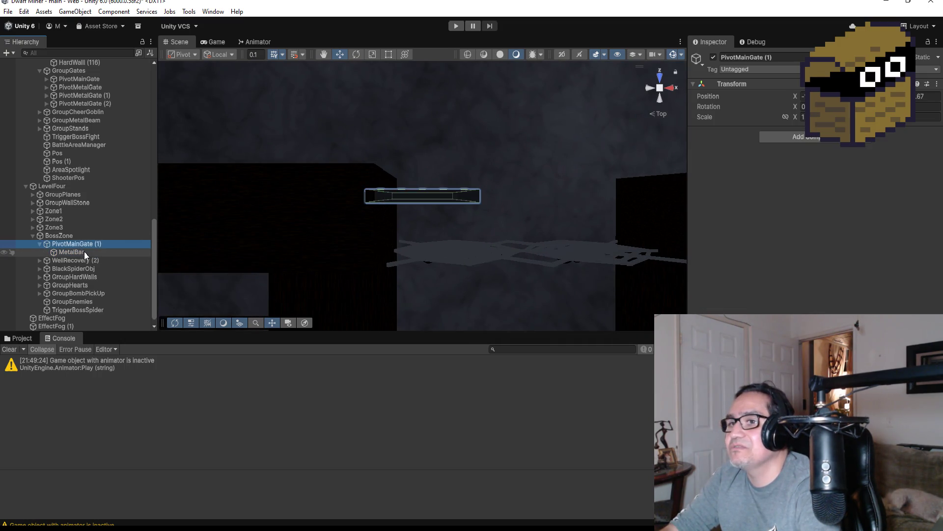
pyautogui.click(86, 252)
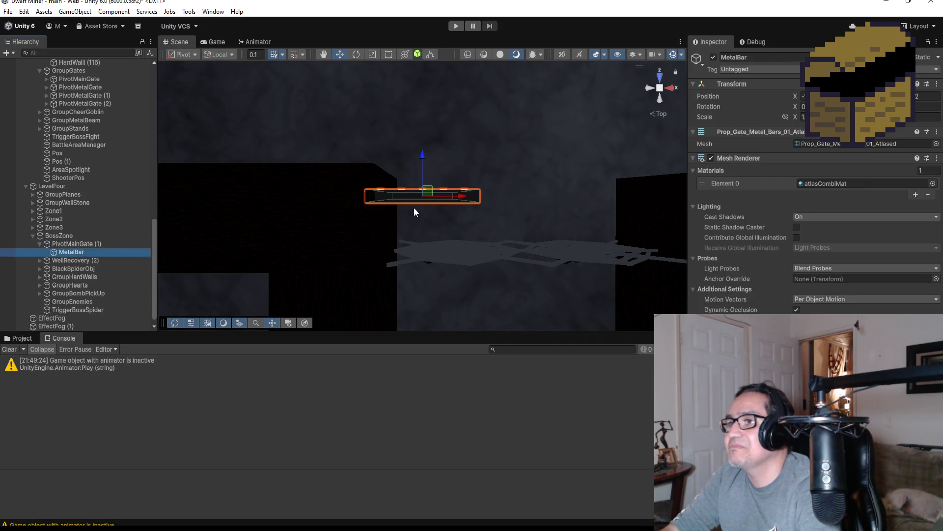
pyautogui.doubleClick(89, 245)
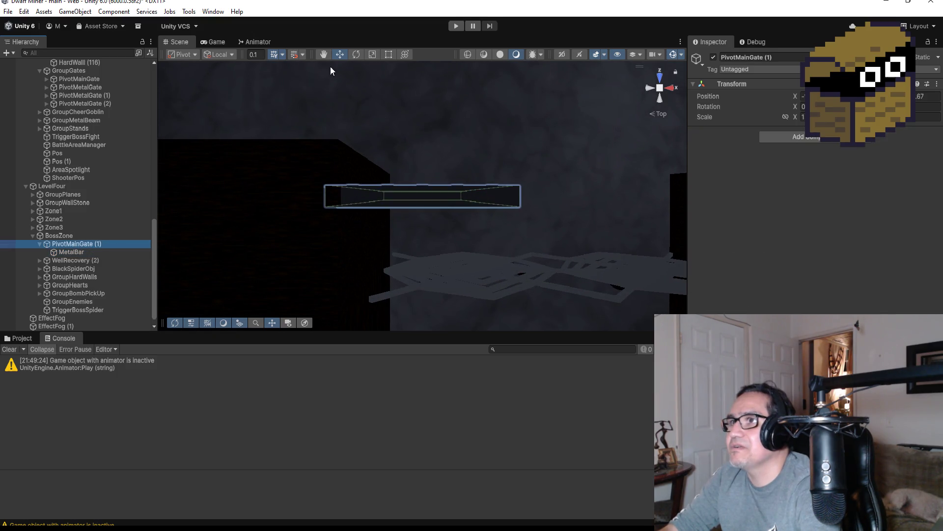
pyautogui.scroll(-5, 461, 204)
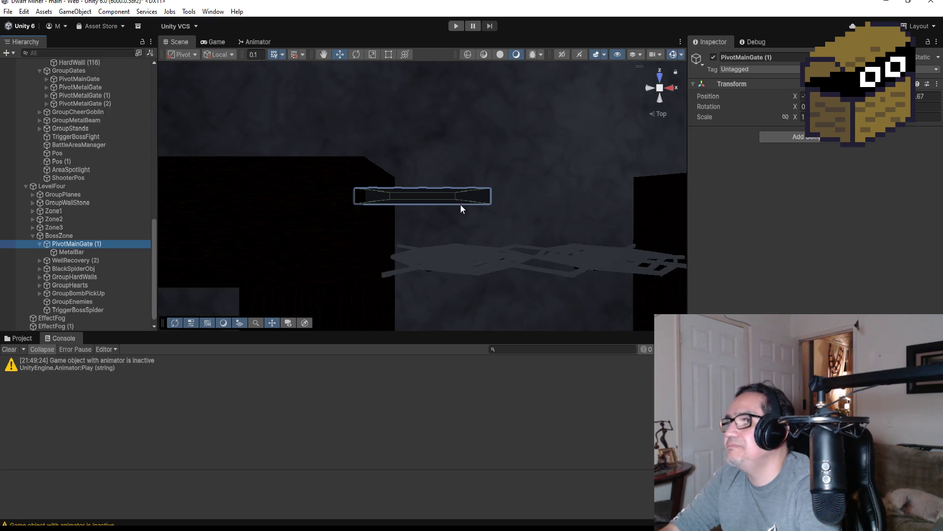
pyautogui.click(357, 55)
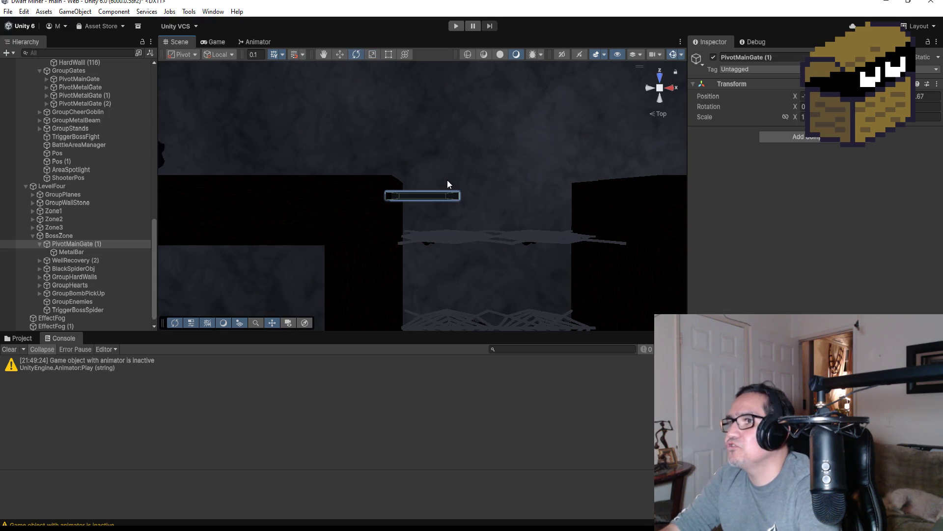
pyautogui.moveTo(66, 253); pyautogui.dragTo(69, 242)
# Delete the empty PivotMainGate (1) object and reselect MetalBar.
pyautogui.click(82, 250)
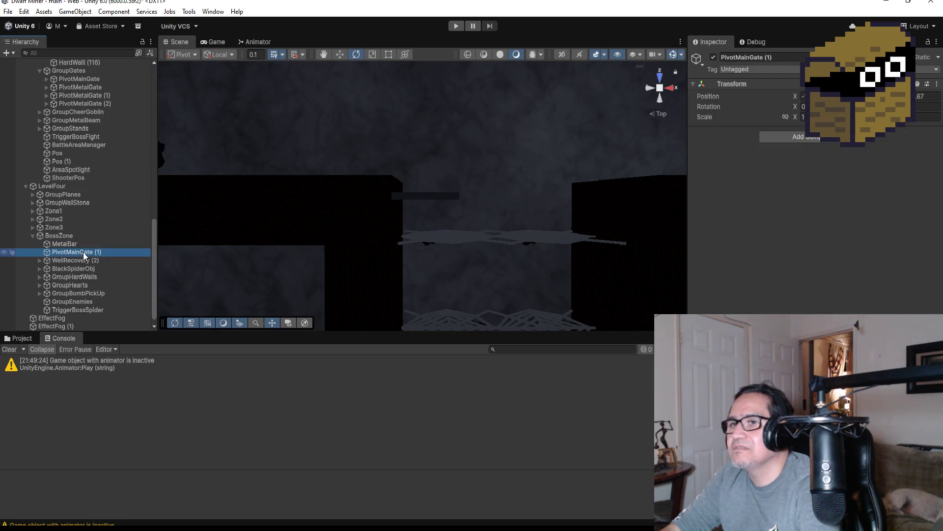
pyautogui.press('Delete')
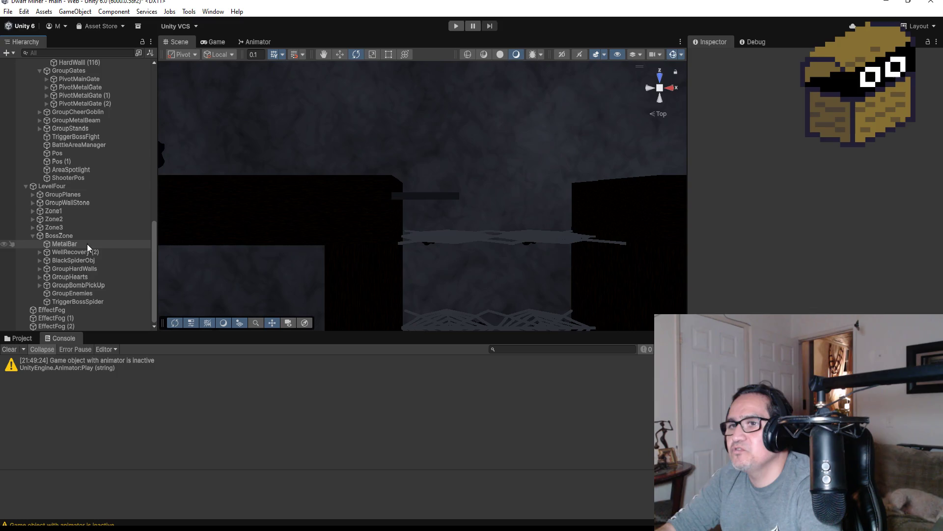
pyautogui.click(87, 244)
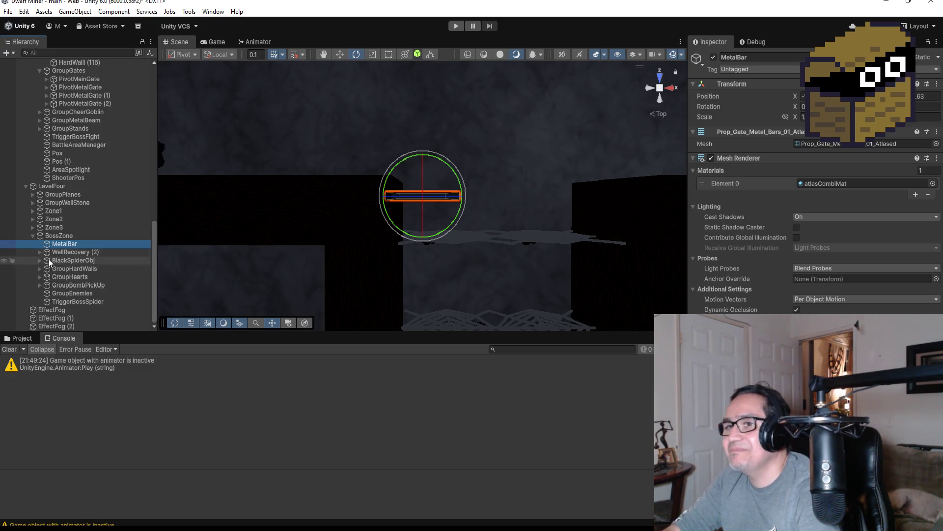
# Widen MetalBar by dragging its right edge with the Rect tool.
pyautogui.click(66, 238)
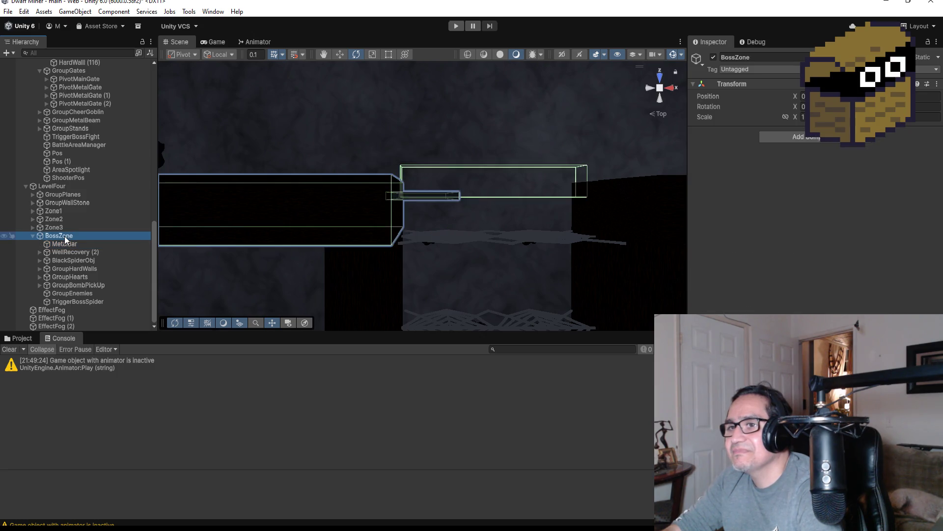
pyautogui.click(57, 246)
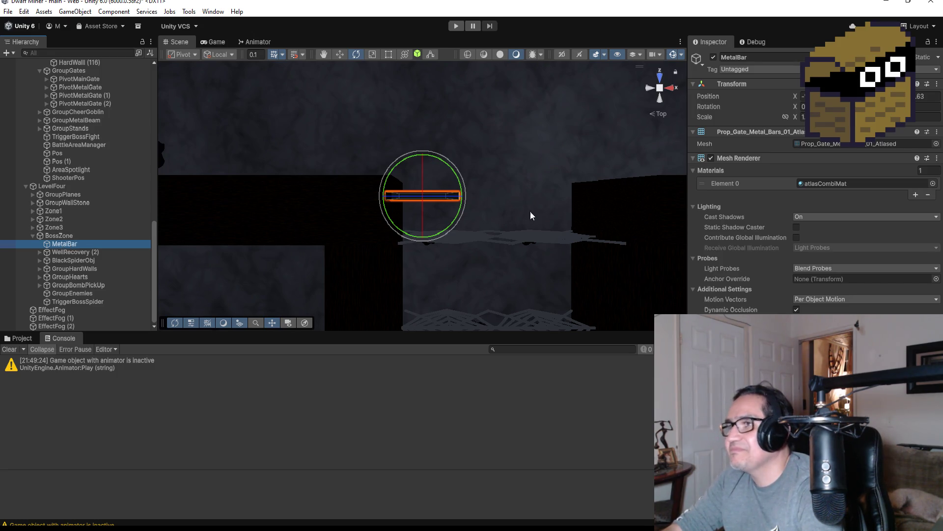
pyautogui.moveTo(547, 227)
pyautogui.mouseDown()
pyautogui.moveTo(559, 118)
pyautogui.moveTo(552, 141)
pyautogui.moveTo(545, 114)
pyautogui.mouseUp()
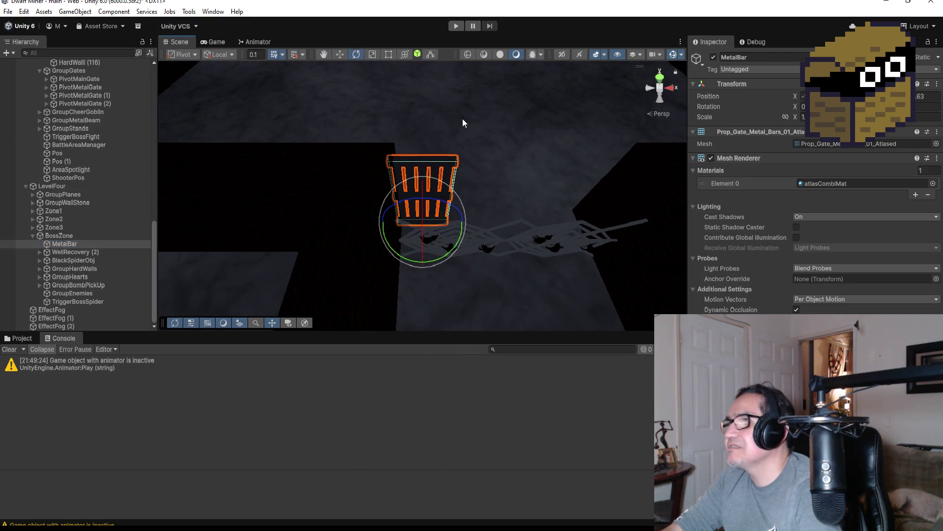
pyautogui.click(386, 56)
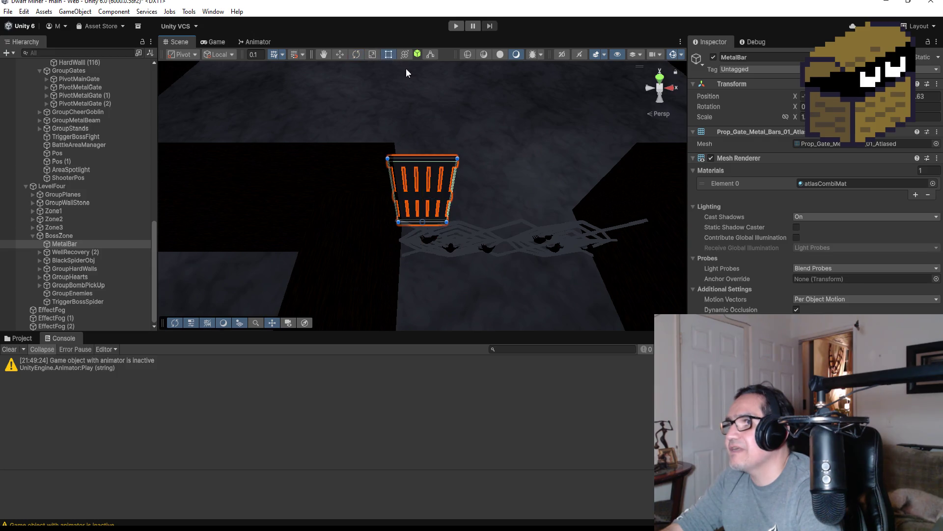
pyautogui.moveTo(452, 198)
pyautogui.mouseDown()
pyautogui.moveTo(560, 189)
pyautogui.moveTo(475, 192)
pyautogui.moveTo(485, 190)
pyautogui.mouseUp()
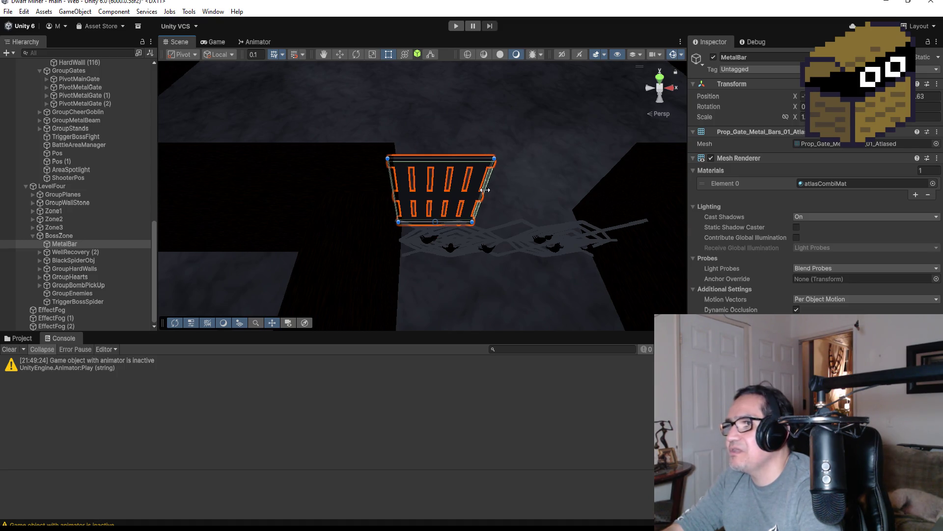
# Duplicate MetalBar, slide the copy right to test, then delete MetalBar (1).
pyautogui.click(664, 79)
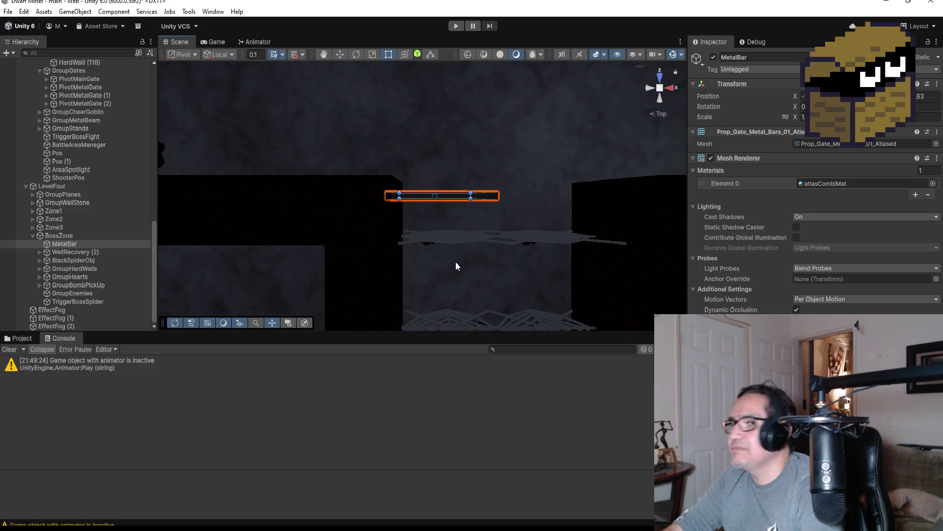
pyautogui.click(64, 244)
pyautogui.hotkey('ctrl', 'd')
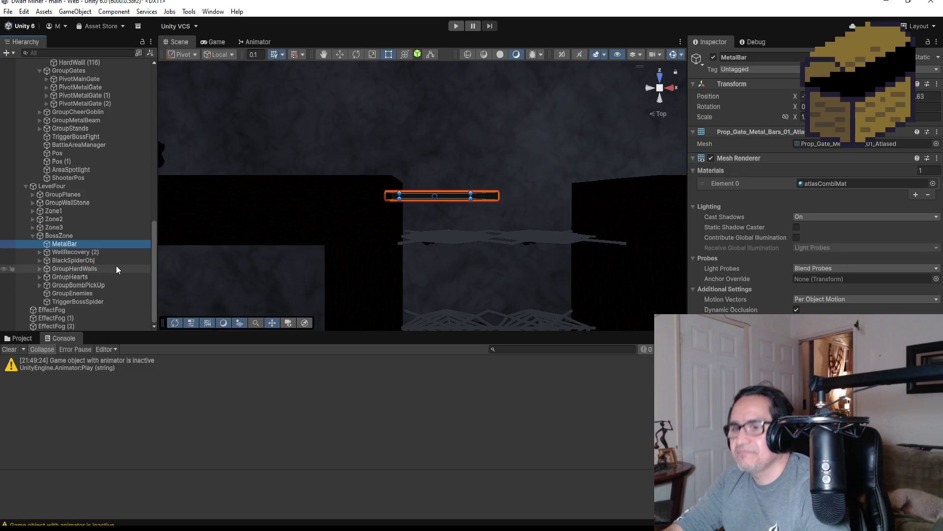
pyautogui.click(341, 54)
pyautogui.moveTo(466, 196); pyautogui.dragTo(543, 201)
pyautogui.moveTo(582, 244); pyautogui.dragTo(577, 141)
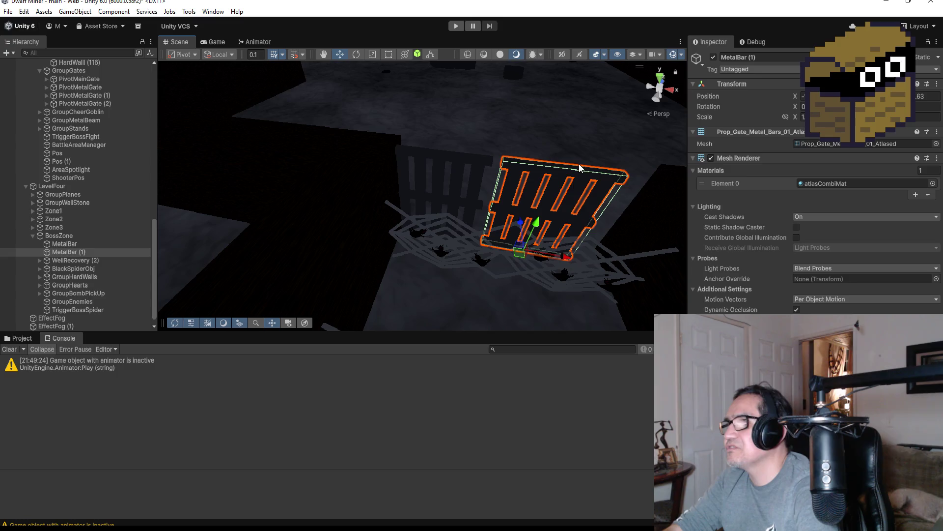
pyautogui.click(80, 251)
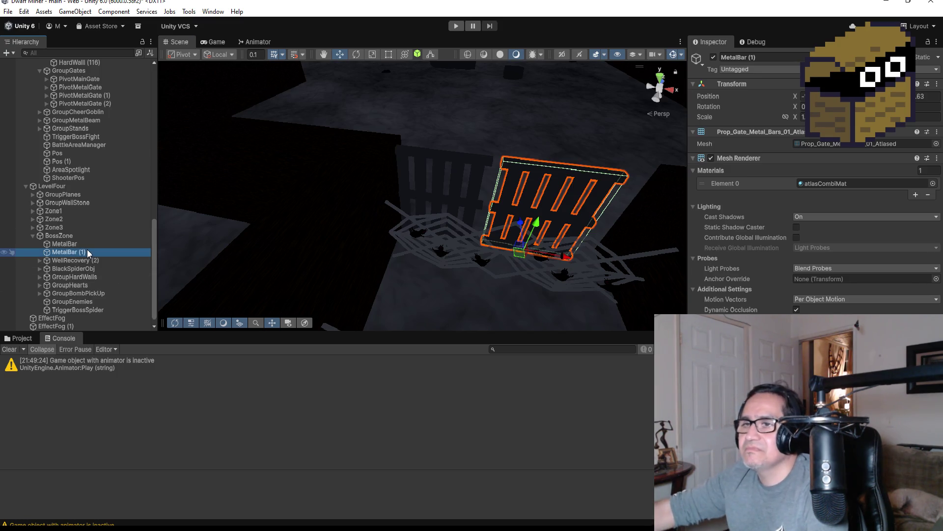
pyautogui.press('Delete')
# Stretch the original MetalBar further to the right in top view.
pyautogui.click(64, 244)
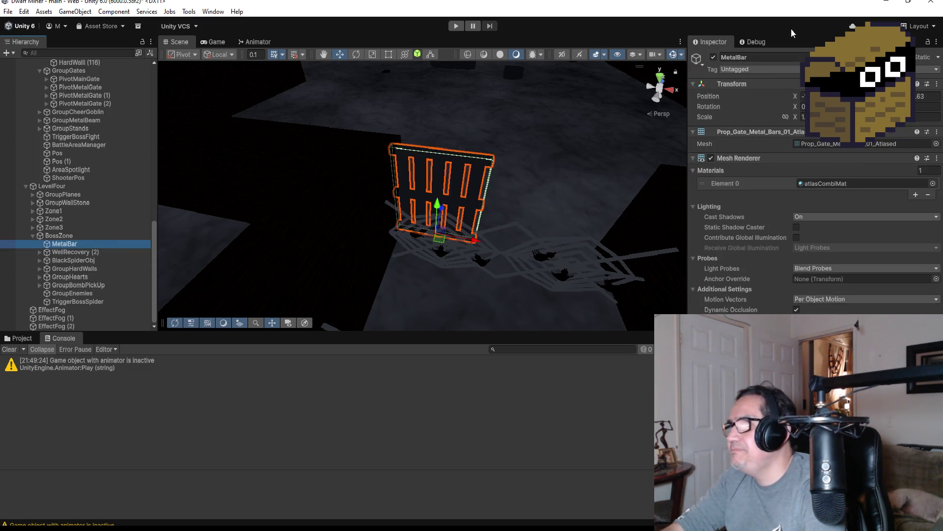
pyautogui.moveTo(581, 138)
pyautogui.mouseDown()
pyautogui.moveTo(634, 143)
pyautogui.moveTo(627, 132)
pyautogui.mouseUp()
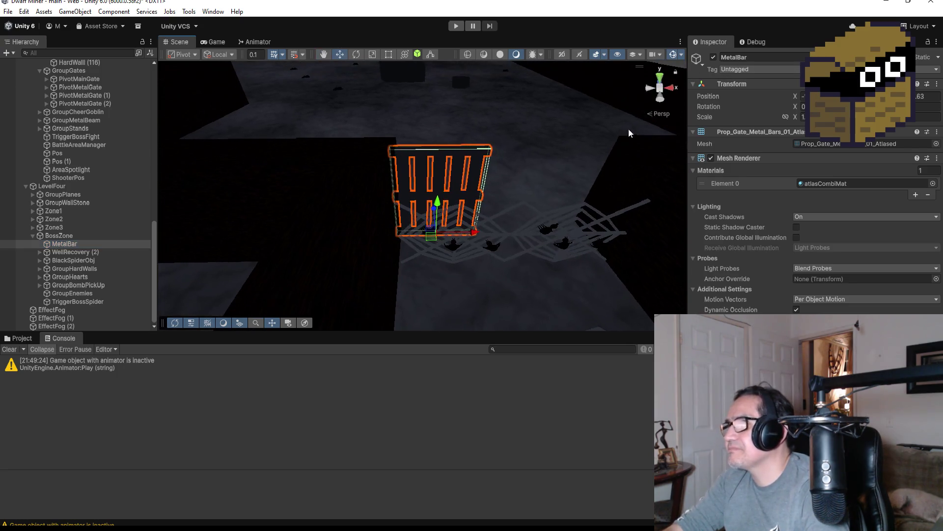
pyautogui.click(661, 77)
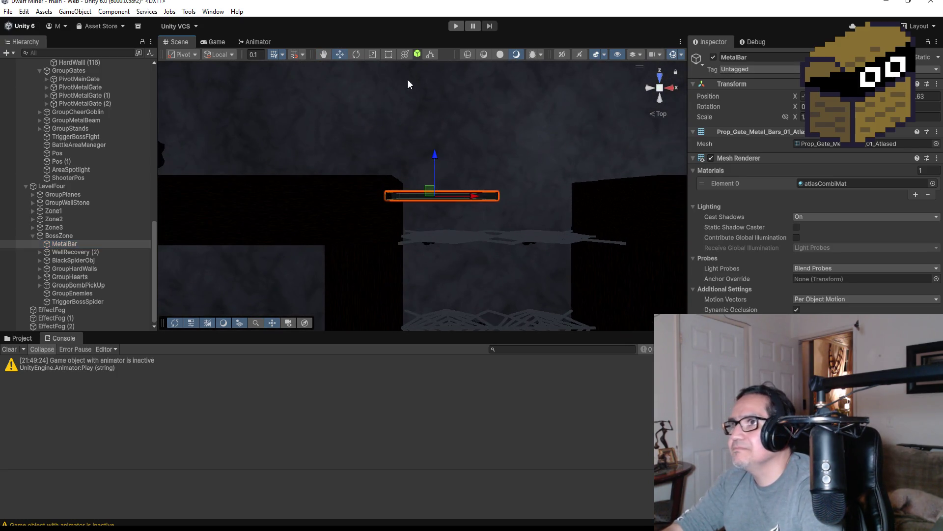
pyautogui.click(388, 54)
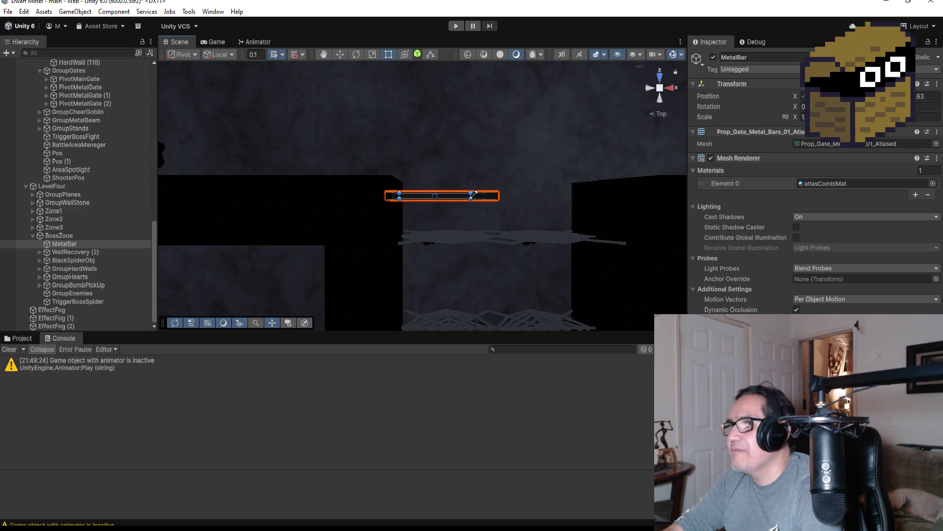
pyautogui.moveTo(471, 195); pyautogui.dragTo(485, 196)
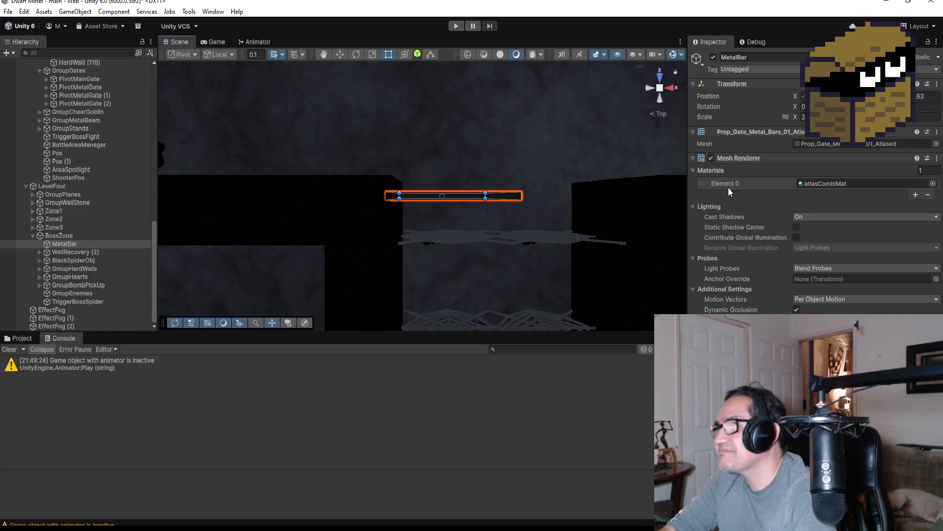
# Duplicate MetalBar and slide the copy to the right in top view.
pyautogui.click(82, 285)
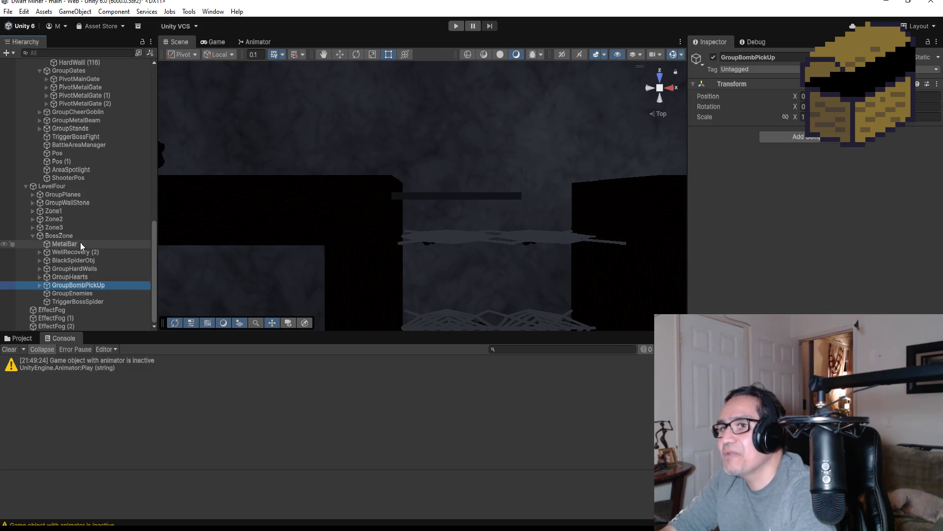
pyautogui.click(64, 243)
pyautogui.click(659, 104)
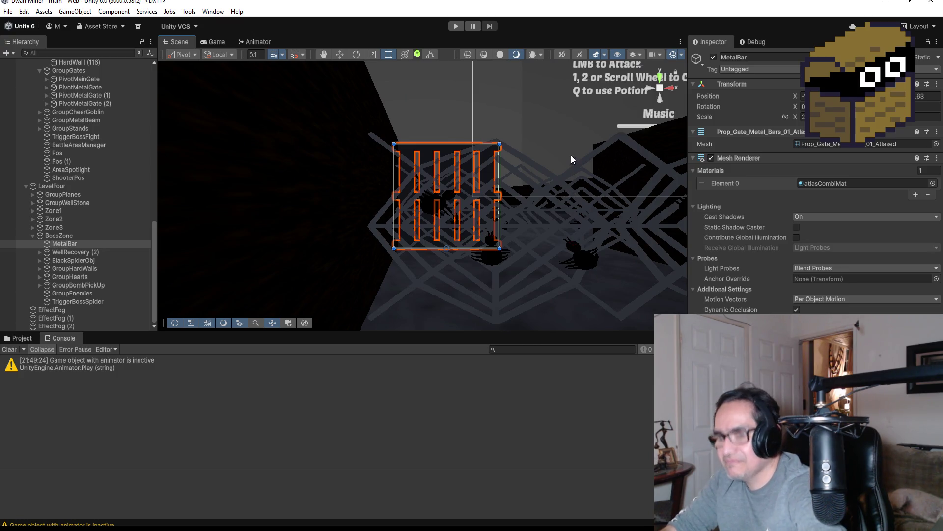
pyautogui.hotkey('ctrl', 'd')
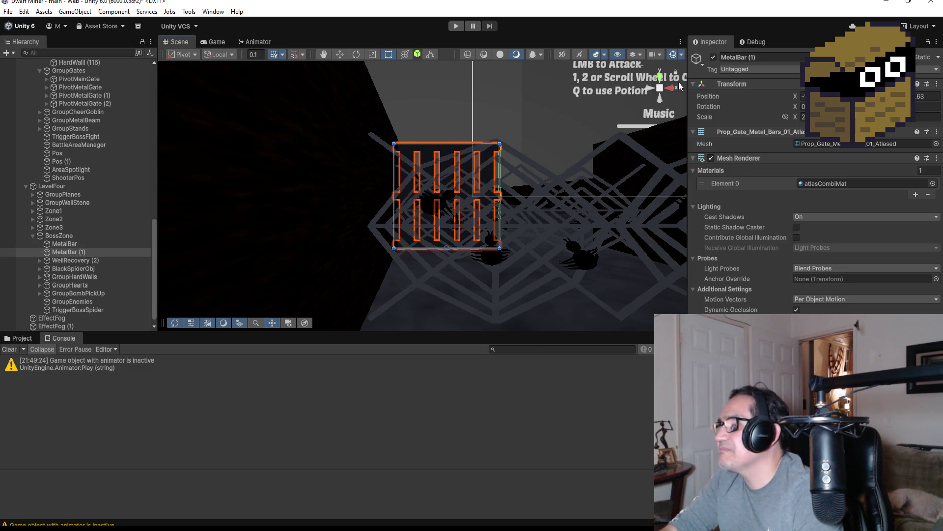
pyautogui.click(659, 80)
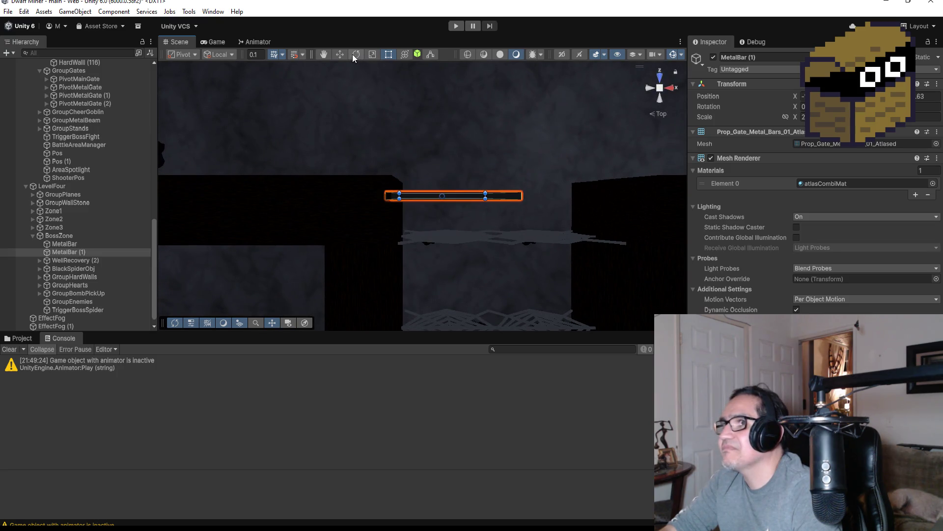
pyautogui.moveTo(483, 197); pyautogui.dragTo(567, 193)
pyautogui.moveTo(635, 238)
pyautogui.mouseDown()
pyautogui.moveTo(571, 15)
pyautogui.moveTo(579, 20)
pyautogui.moveTo(549, 37)
pyautogui.moveTo(582, 143)
pyautogui.moveTo(511, 253)
pyautogui.moveTo(560, 109)
pyautogui.moveTo(608, 53)
pyautogui.moveTo(601, 206)
pyautogui.mouseUp()
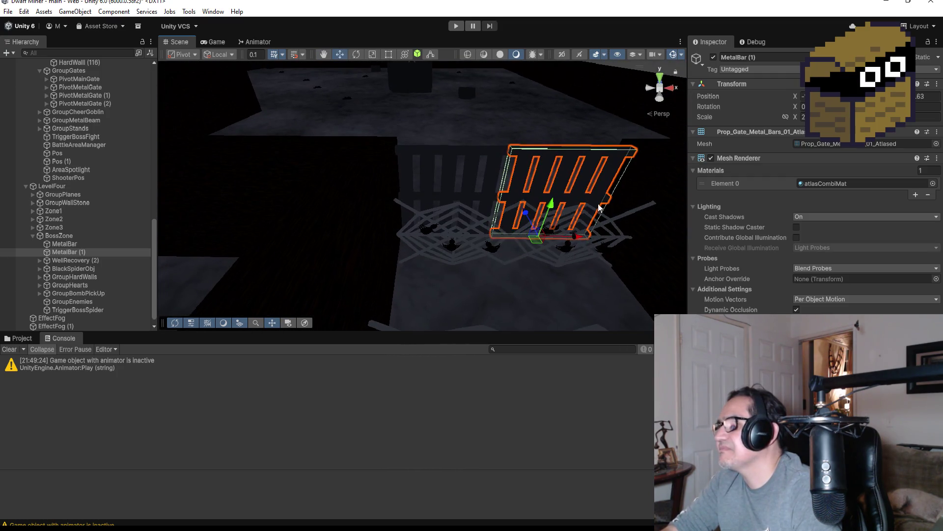
pyautogui.moveTo(582, 244)
pyautogui.mouseDown()
pyautogui.moveTo(579, 234)
pyautogui.moveTo(579, 251)
pyautogui.mouseUp()
# Delete the MetalBar (1) copy and select BossZone.
pyautogui.click(86, 253)
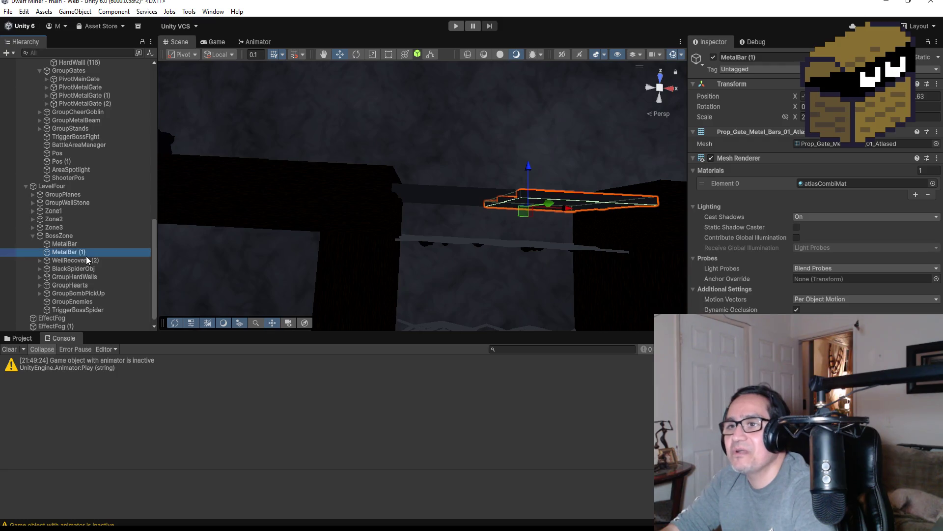
pyautogui.press('Delete')
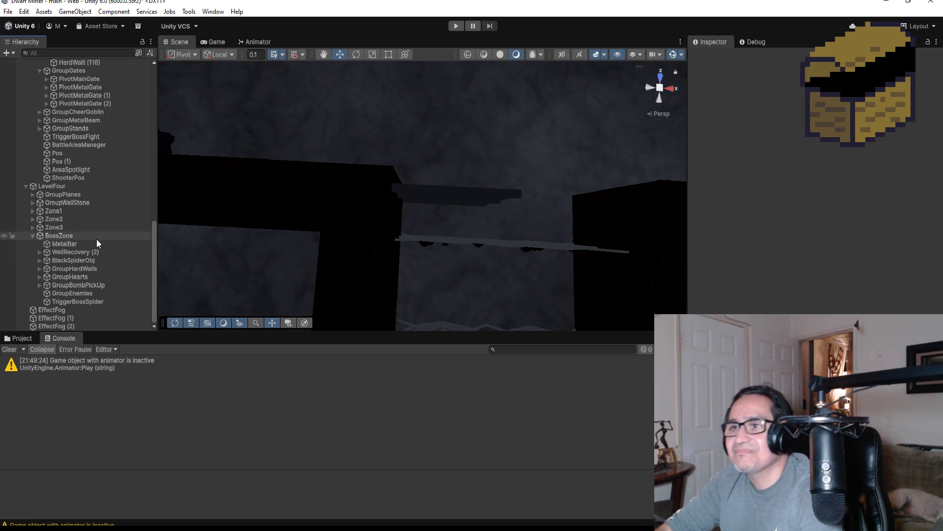
pyautogui.click(79, 244)
# Create an empty object under BossZone and name it PivotGate.
pyautogui.rightClick(73, 236)
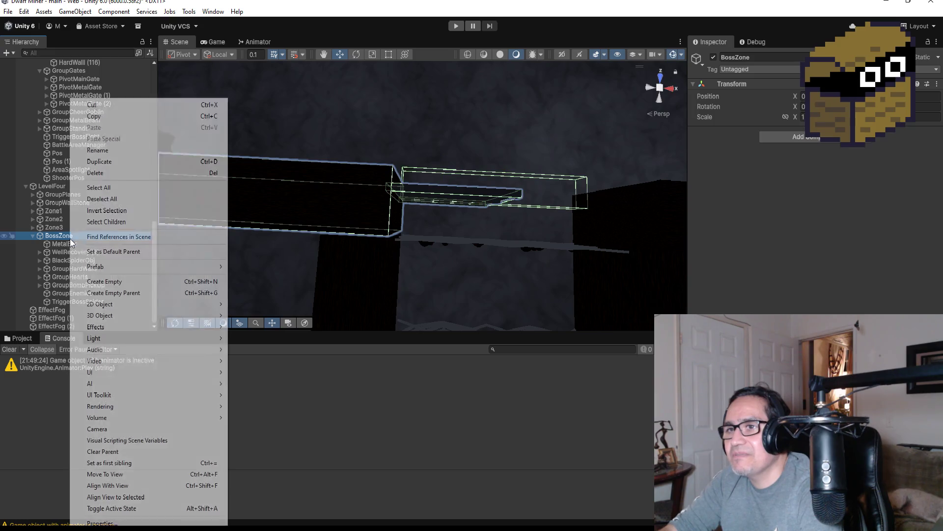
pyautogui.click(125, 281)
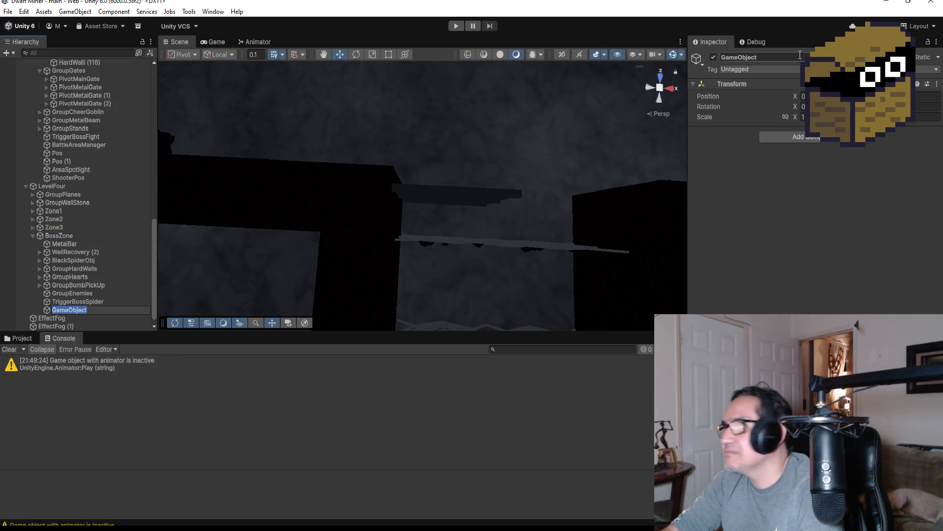
pyautogui.click(772, 57)
pyautogui.write('P')
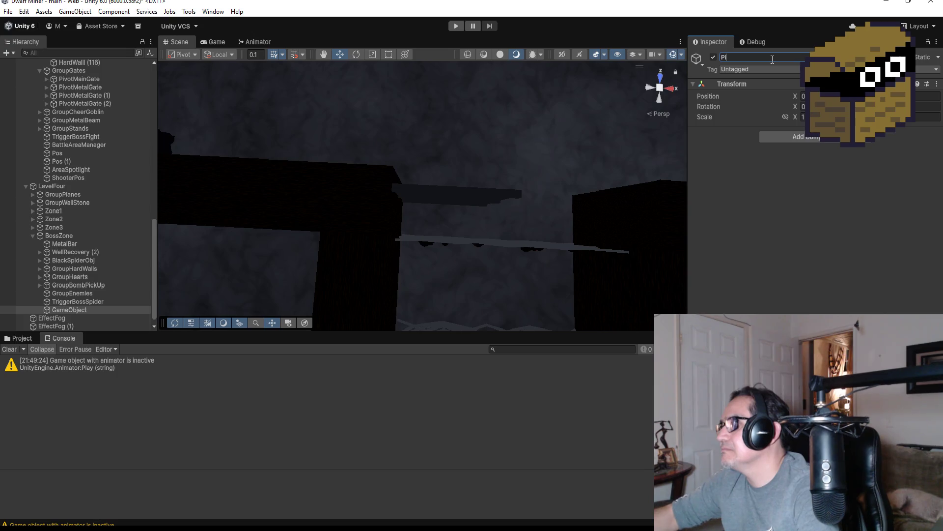
pyautogui.press('BackSpace')
pyautogui.press('BackSpace')
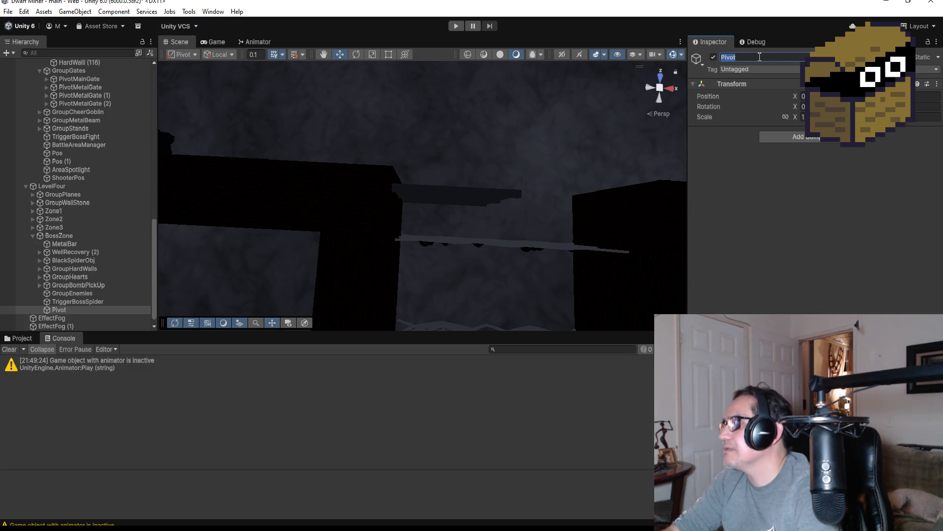
pyautogui.press('Return')
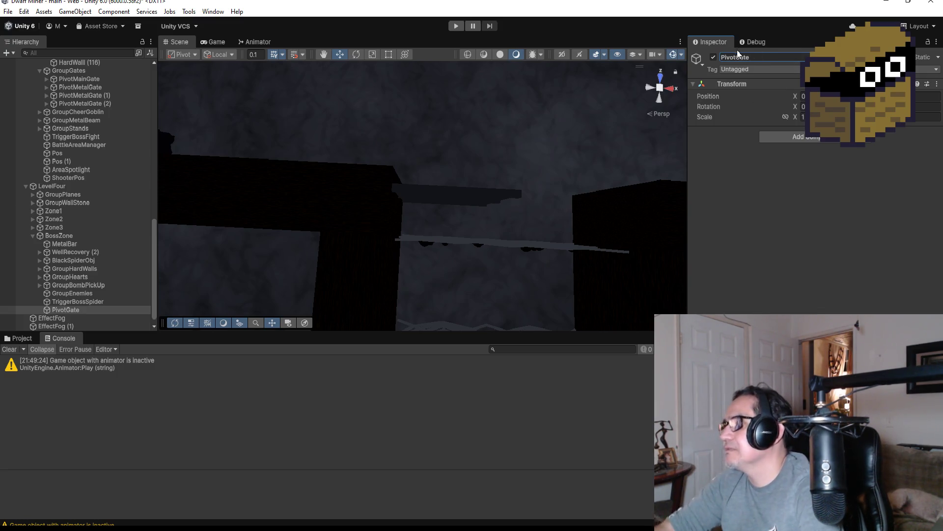
# Copy MetalBar's Transform position and paste it onto PivotGate.
pyautogui.click(63, 244)
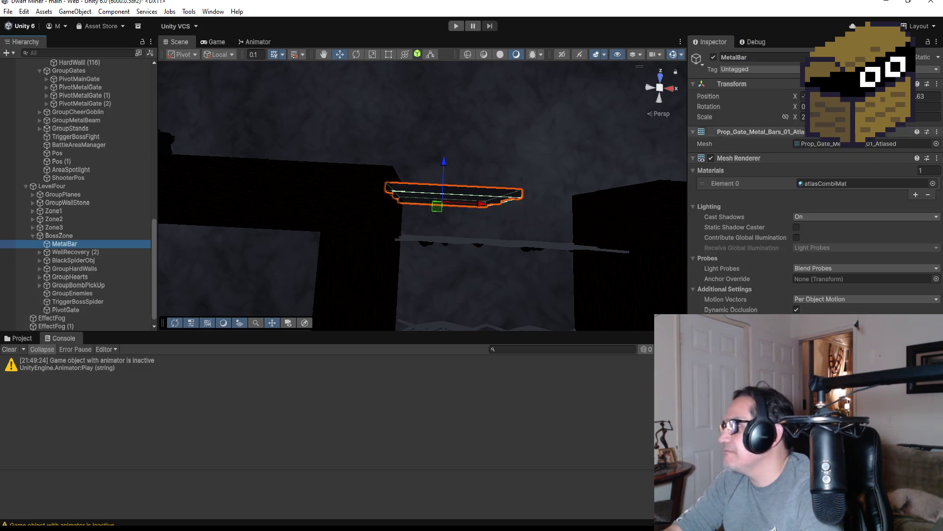
pyautogui.click(937, 84)
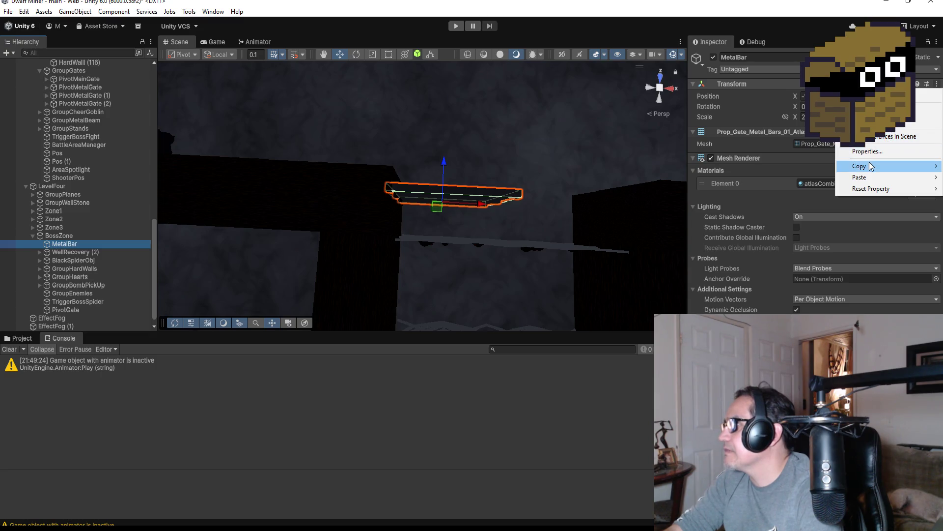
pyautogui.moveTo(864, 166)
pyautogui.click(806, 164)
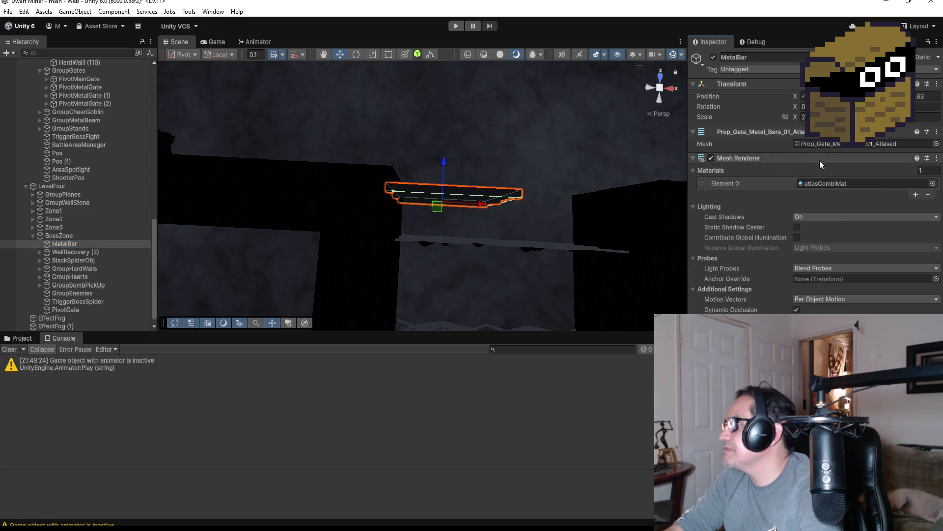
pyautogui.click(69, 311)
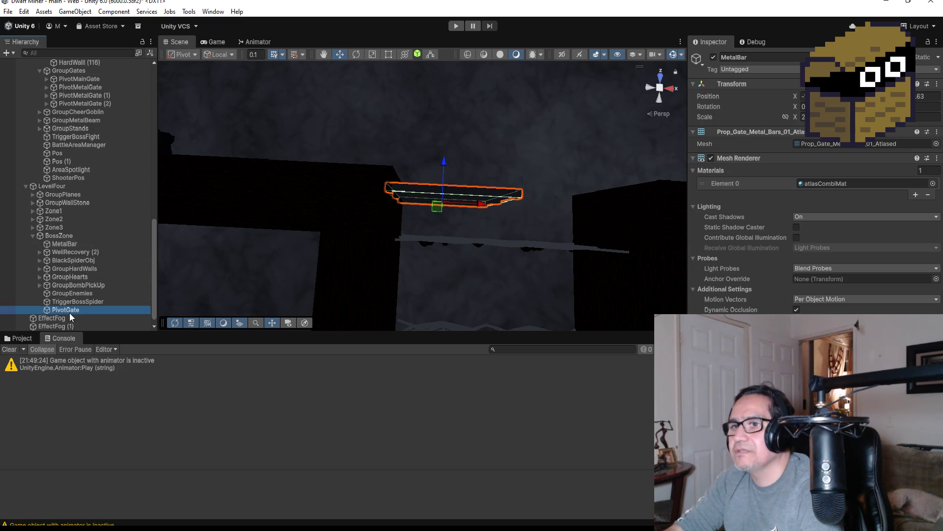
pyautogui.click(936, 84)
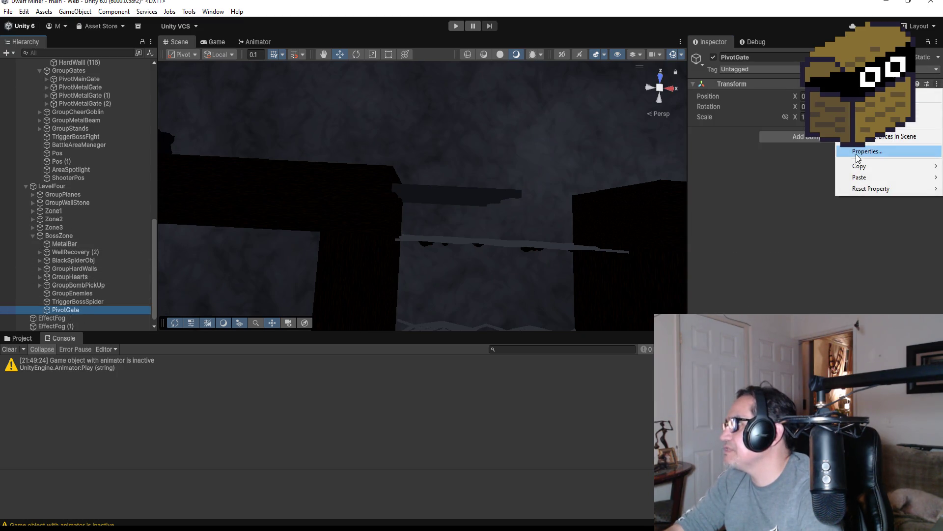
pyautogui.moveTo(865, 177)
pyautogui.click(788, 178)
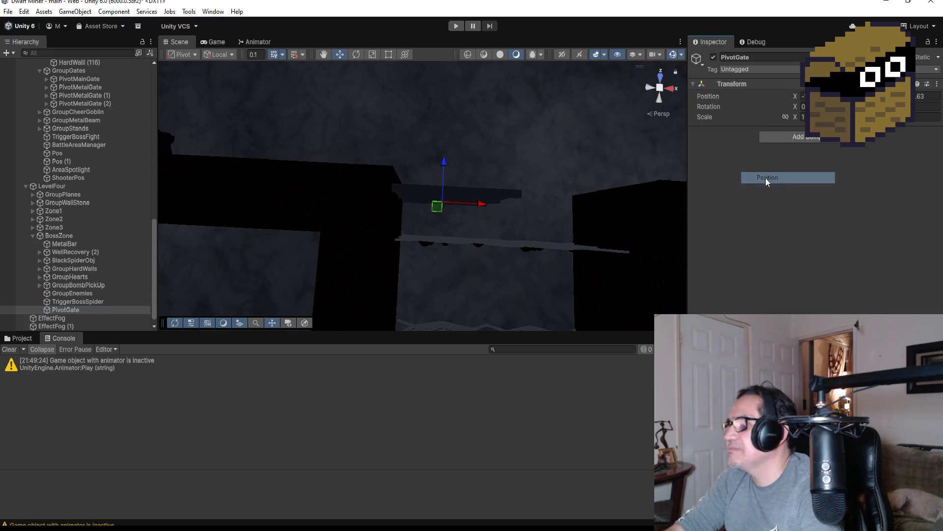
# Make PivotGate the first child of BossZone.
pyautogui.moveTo(70, 313); pyautogui.dragTo(64, 244)
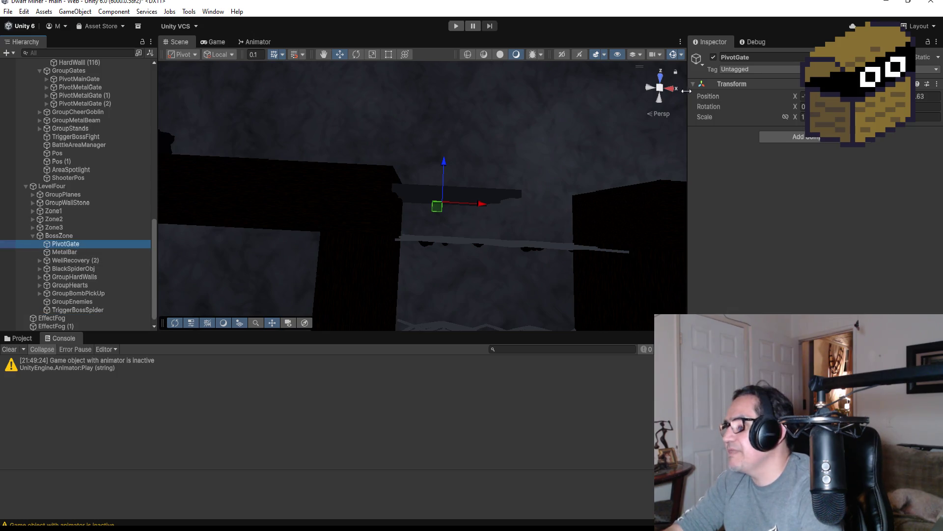
pyautogui.click(661, 75)
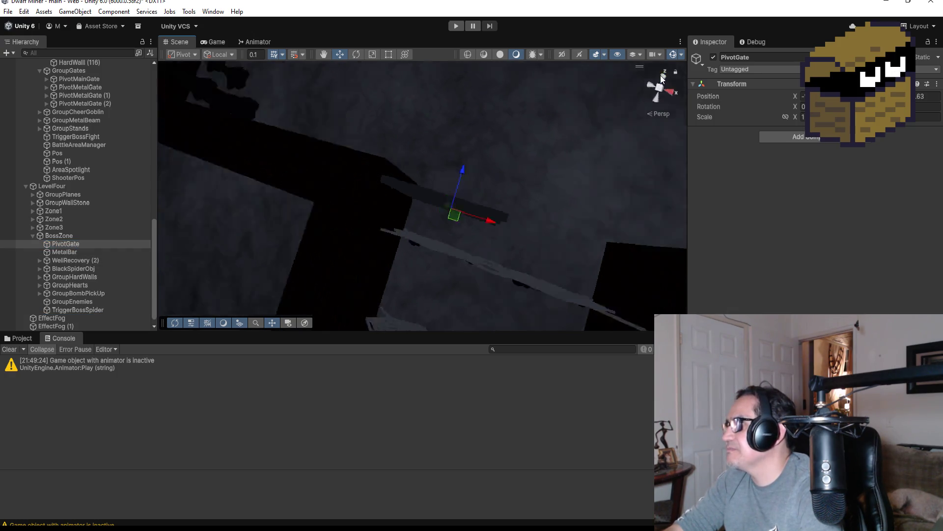
pyautogui.click(661, 94)
pyautogui.click(661, 79)
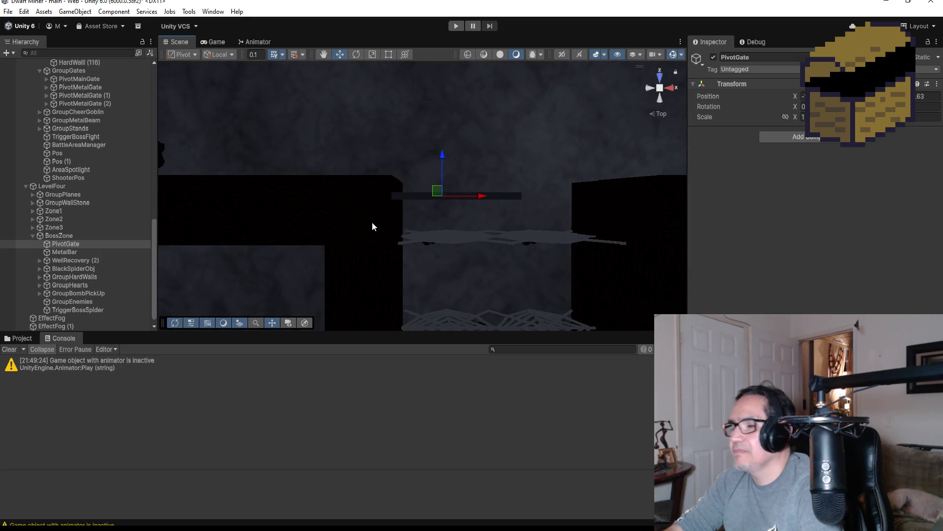
# Start editing MetalBar's X scale, then cancel to keep it at 2.
pyautogui.click(59, 253)
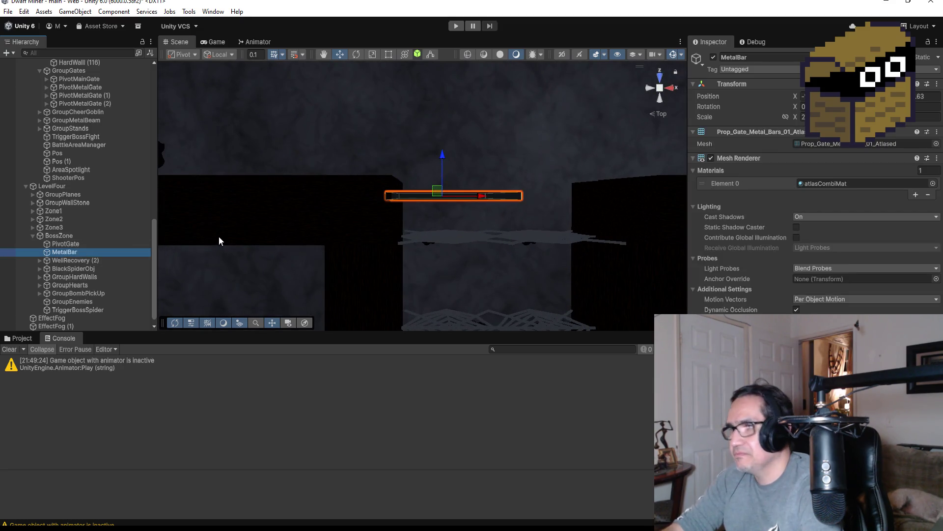
pyautogui.click(804, 116)
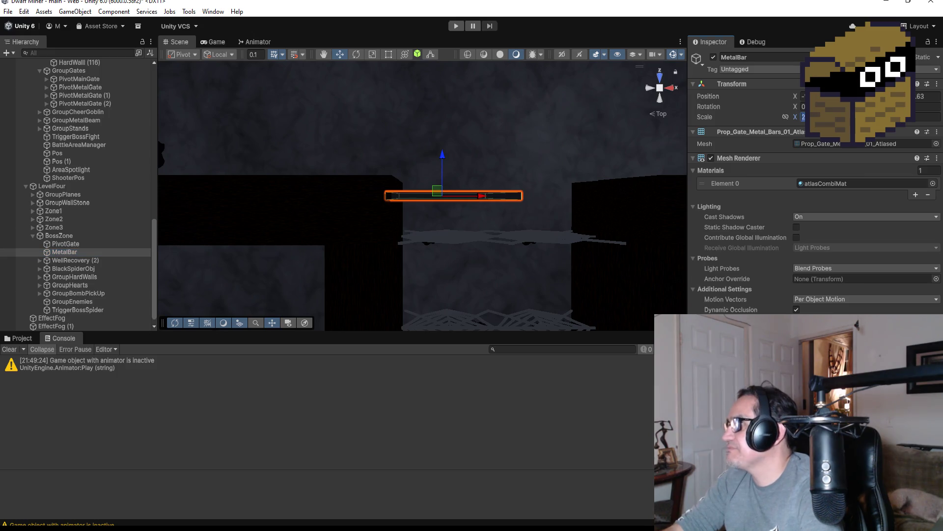
pyautogui.write('0')
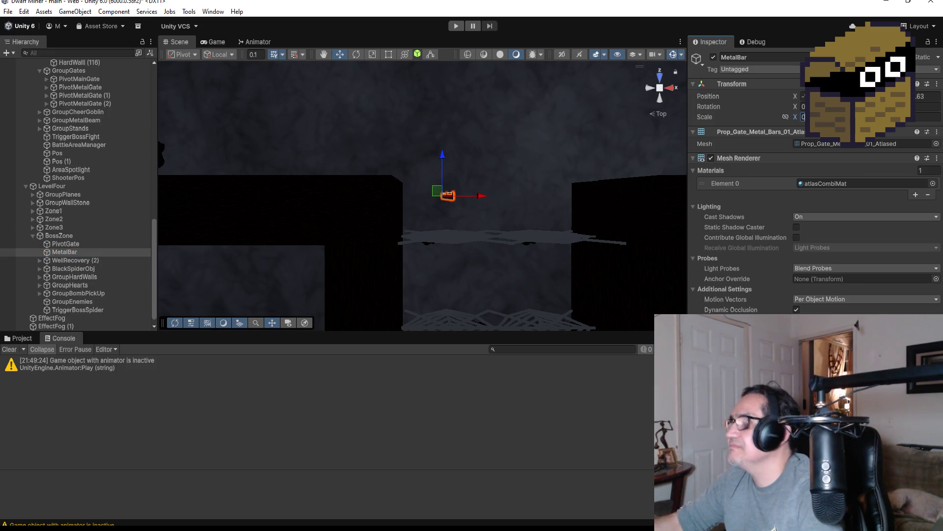
pyautogui.press('Escape')
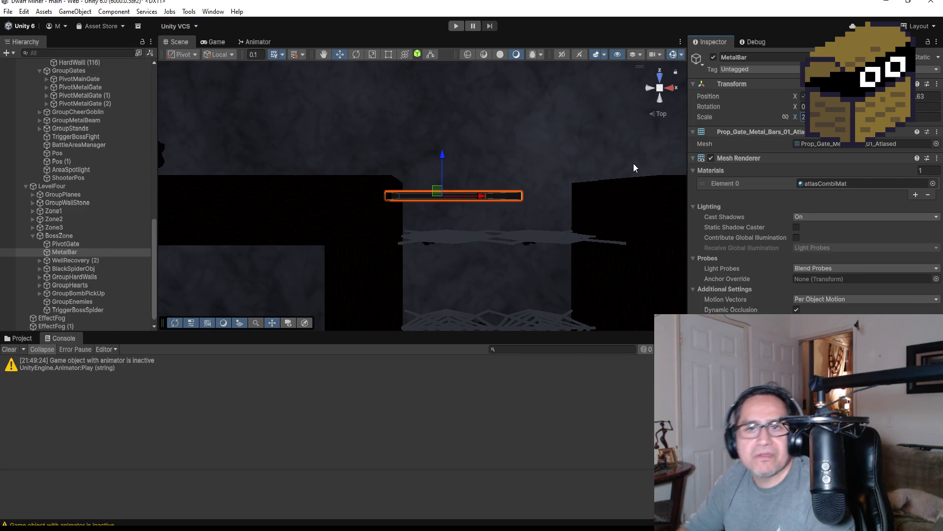
# Move PivotGate to the bar's left end and nest MetalBar under it.
pyautogui.click(68, 251)
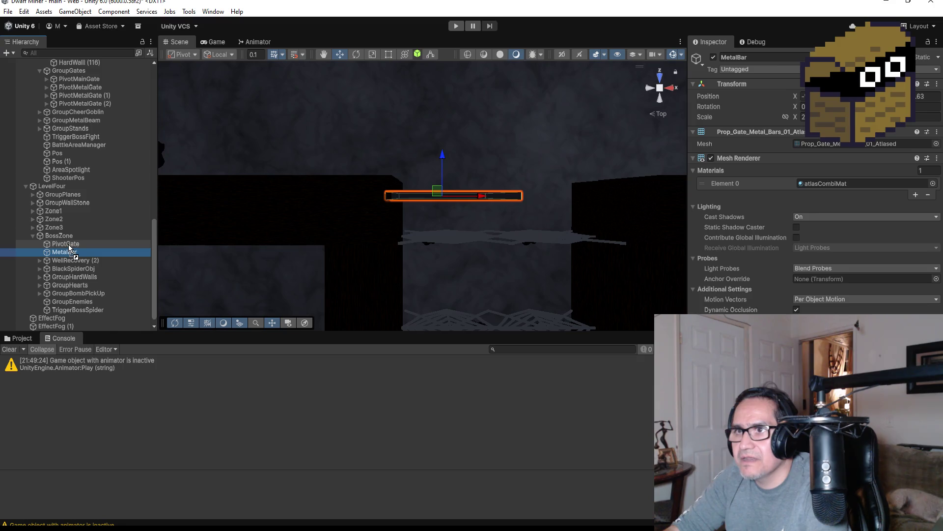
pyautogui.click(65, 243)
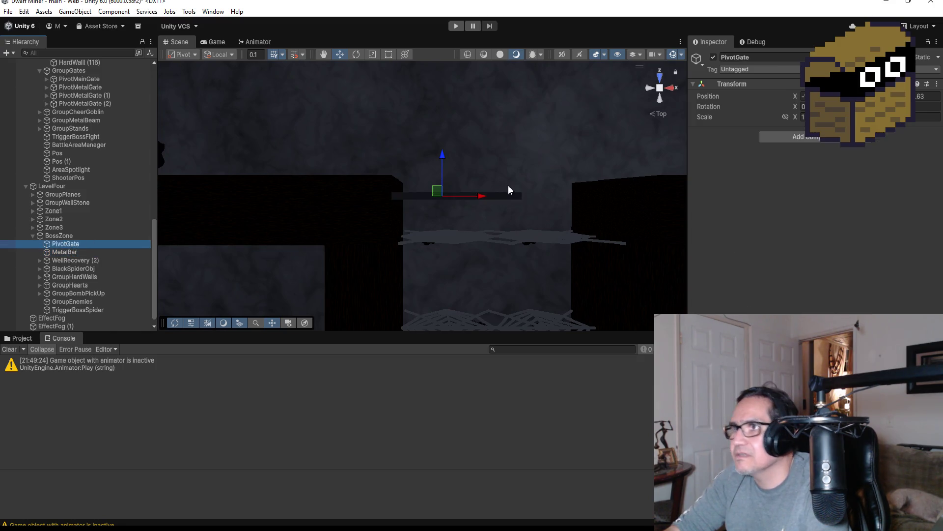
pyautogui.moveTo(476, 193); pyautogui.dragTo(428, 200)
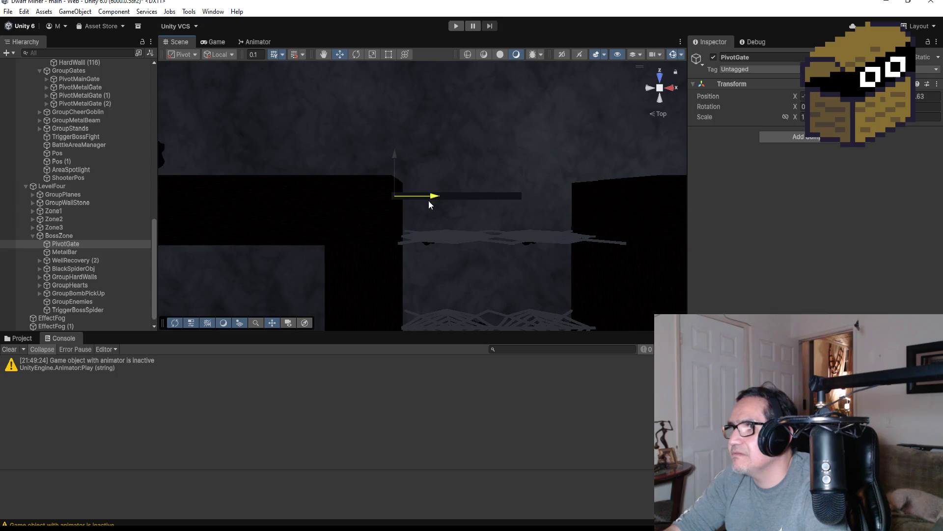
pyautogui.moveTo(461, 234)
pyautogui.keyDown('alt'); pyautogui.mouseDown()
pyautogui.moveTo(400, 149)
pyautogui.moveTo(448, 154)
pyautogui.moveTo(480, 139)
pyautogui.moveTo(467, 148)
pyautogui.mouseUp(); pyautogui.keyUp('alt')
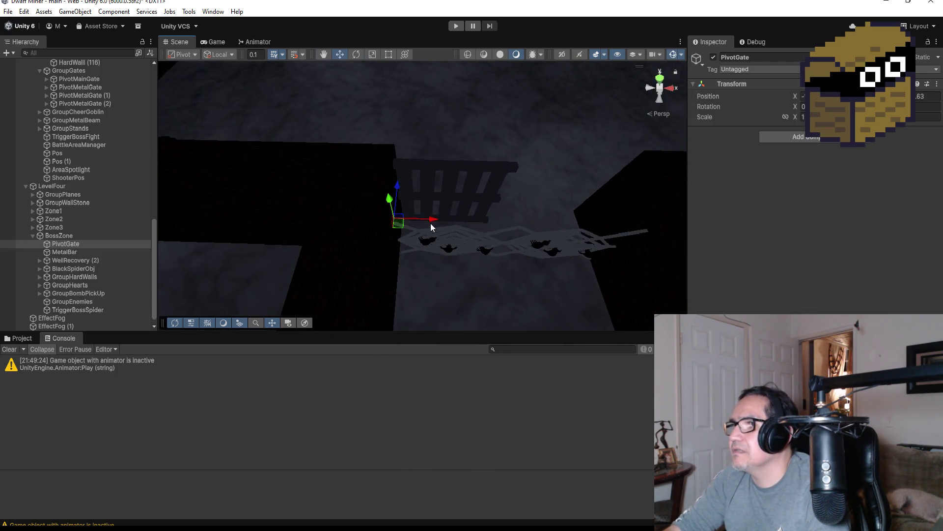
pyautogui.moveTo(433, 225)
pyautogui.mouseDown()
pyautogui.moveTo(476, 120)
pyautogui.moveTo(463, 131)
pyautogui.moveTo(669, 78)
pyautogui.mouseUp()
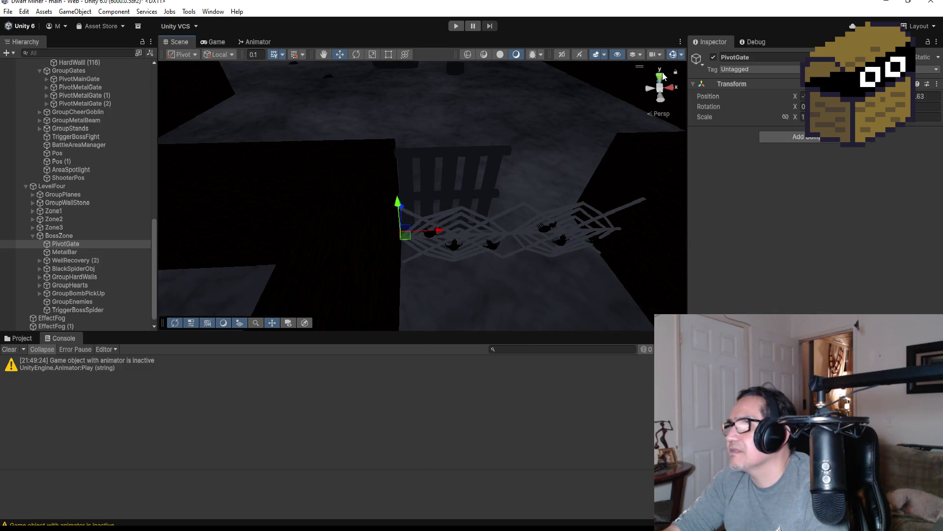
pyautogui.click(660, 77)
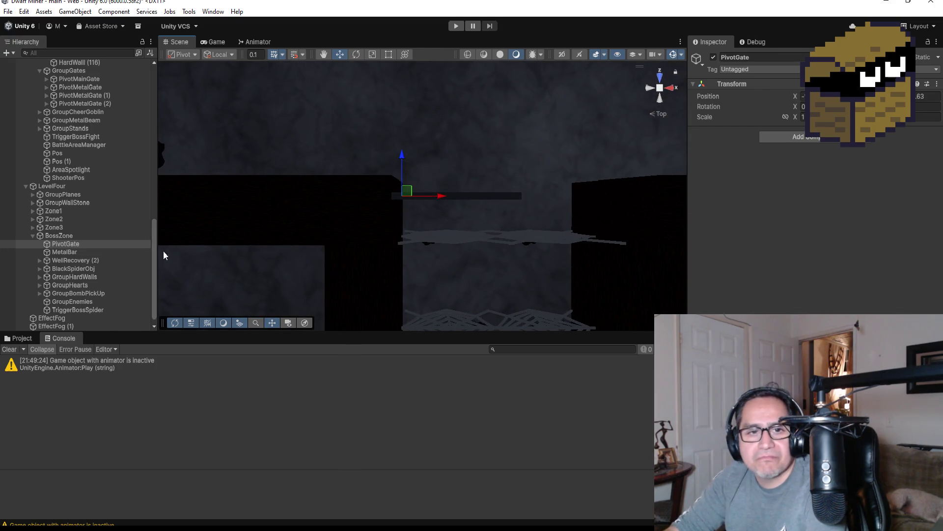
pyautogui.moveTo(67, 249); pyautogui.dragTo(68, 245)
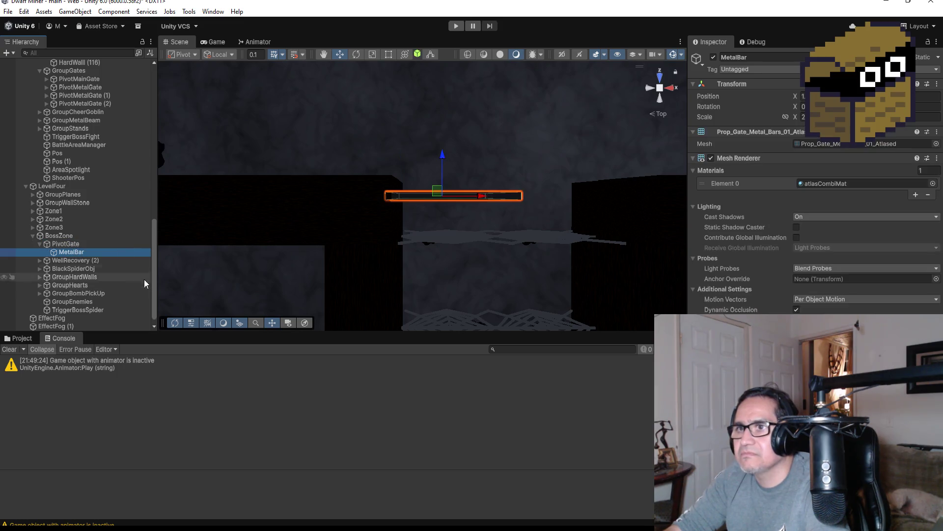
pyautogui.click(72, 245)
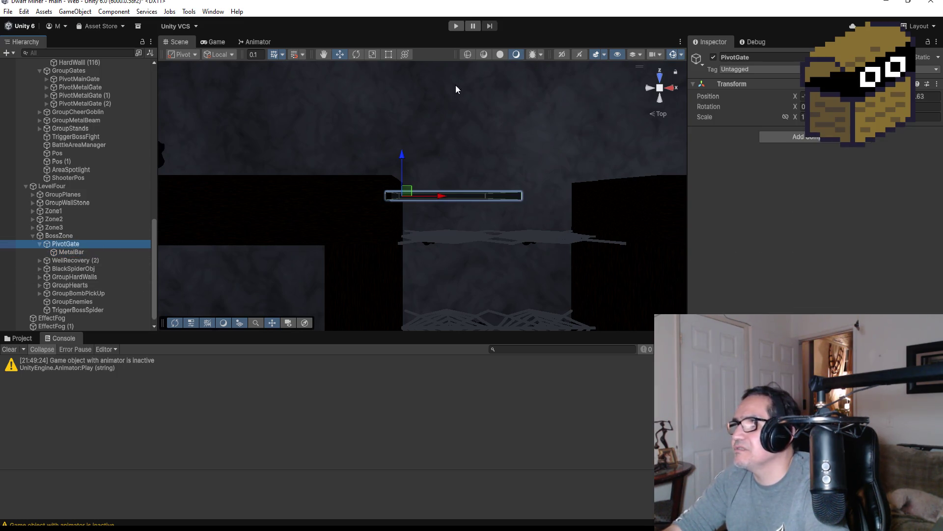
# Rotate PivotGate about 90° so the bar stands vertical, then collapse it in the Hierarchy.
pyautogui.click(358, 55)
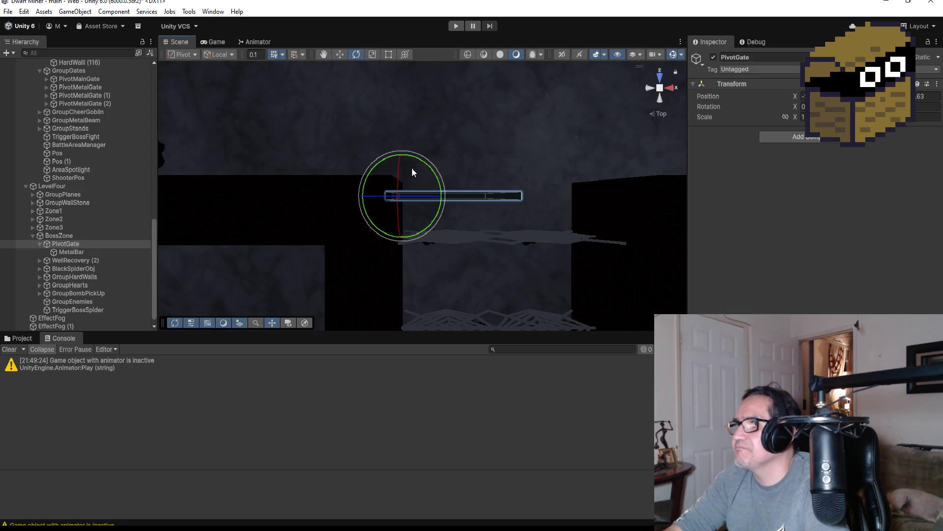
pyautogui.moveTo(423, 167)
pyautogui.mouseDown()
pyautogui.moveTo(459, 231)
pyautogui.moveTo(404, 296)
pyautogui.moveTo(433, 276)
pyautogui.moveTo(448, 132)
pyautogui.moveTo(474, 189)
pyautogui.moveTo(452, 302)
pyautogui.moveTo(425, 290)
pyautogui.moveTo(432, 287)
pyautogui.mouseUp()
pyautogui.moveTo(436, 183); pyautogui.dragTo(408, 249)
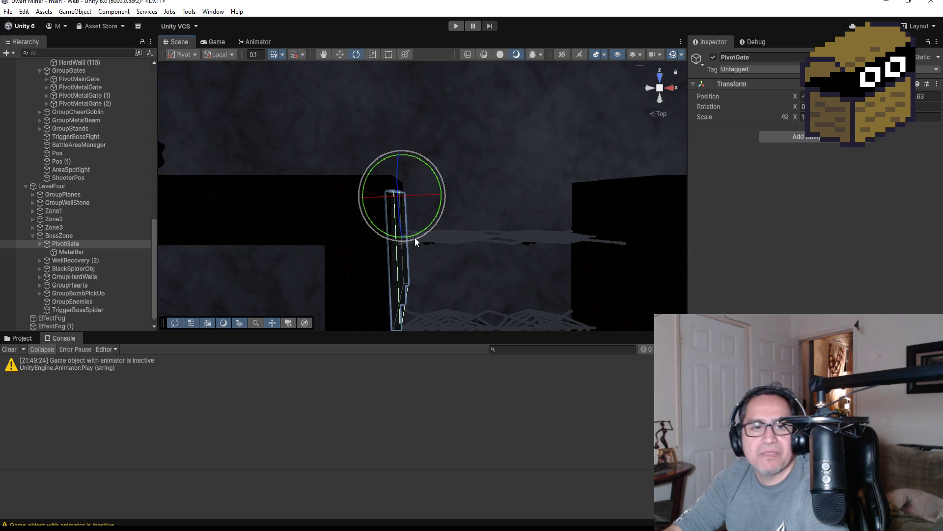
pyautogui.moveTo(480, 219)
pyautogui.mouseDown()
pyautogui.moveTo(491, 246)
pyautogui.moveTo(512, 106)
pyautogui.moveTo(551, 157)
pyautogui.mouseUp()
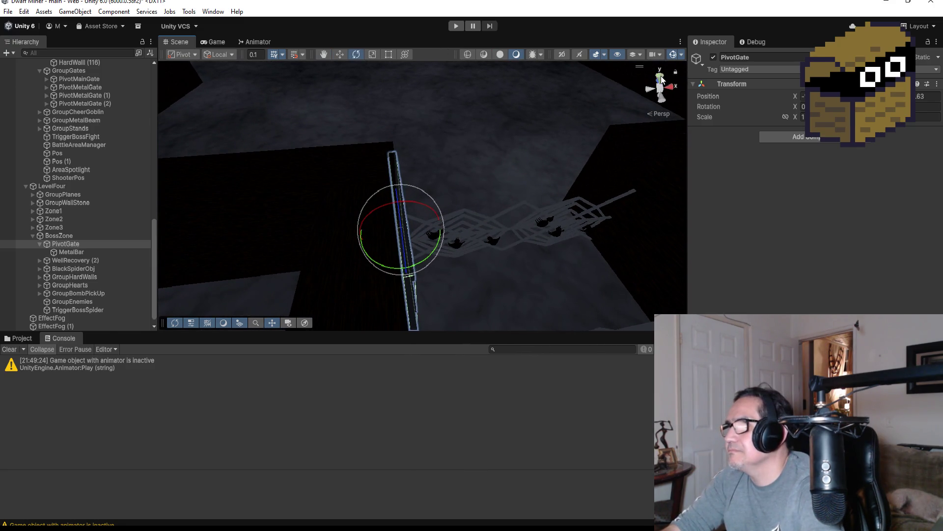
pyautogui.click(661, 79)
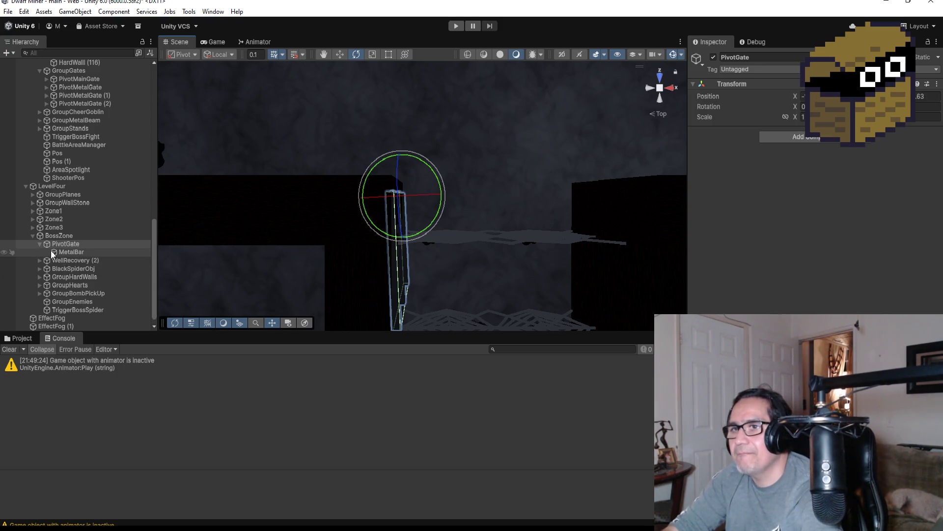
pyautogui.click(40, 244)
pyautogui.click(59, 236)
pyautogui.click(65, 244)
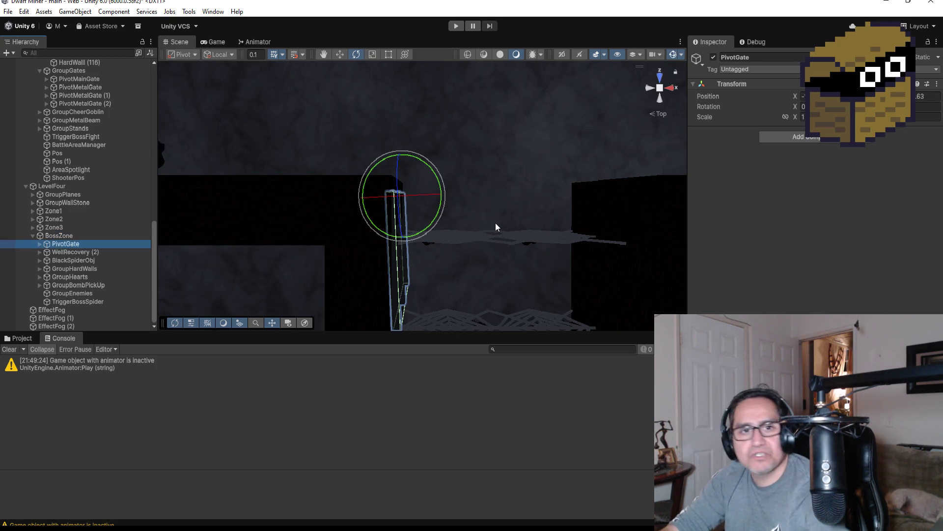
# Try a duplicate of PivotGate at the right wall, then undo and delete it.
pyautogui.hotkey('ctrl', 'd')
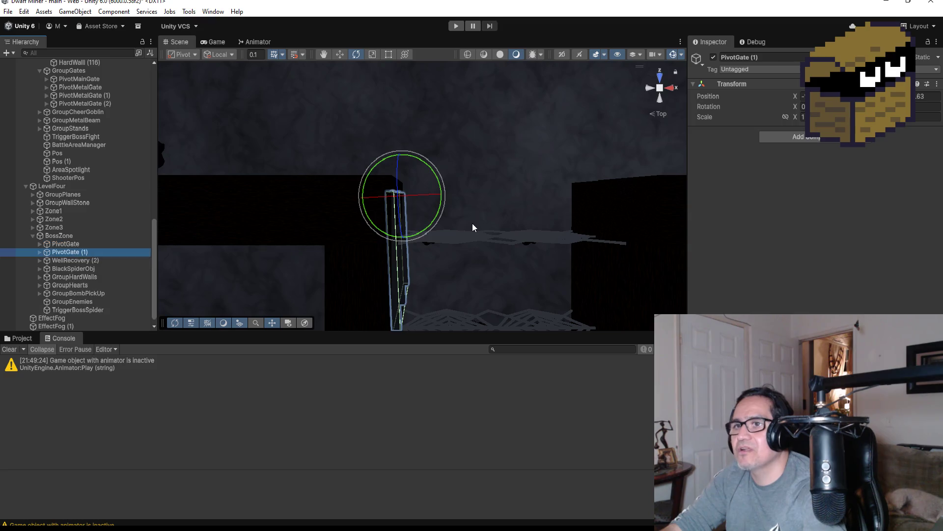
pyautogui.click(340, 54)
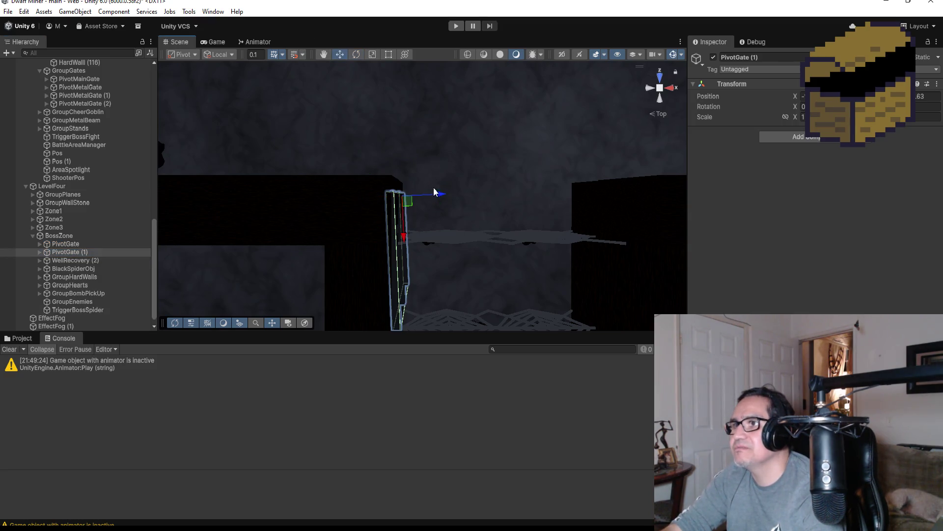
pyautogui.moveTo(440, 196); pyautogui.dragTo(602, 207)
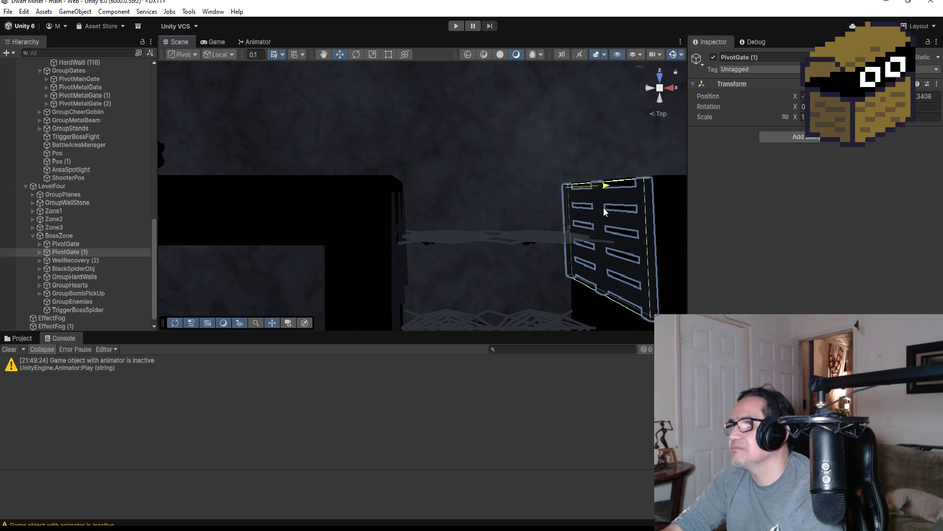
pyautogui.hotkey('ctrl', 'z')
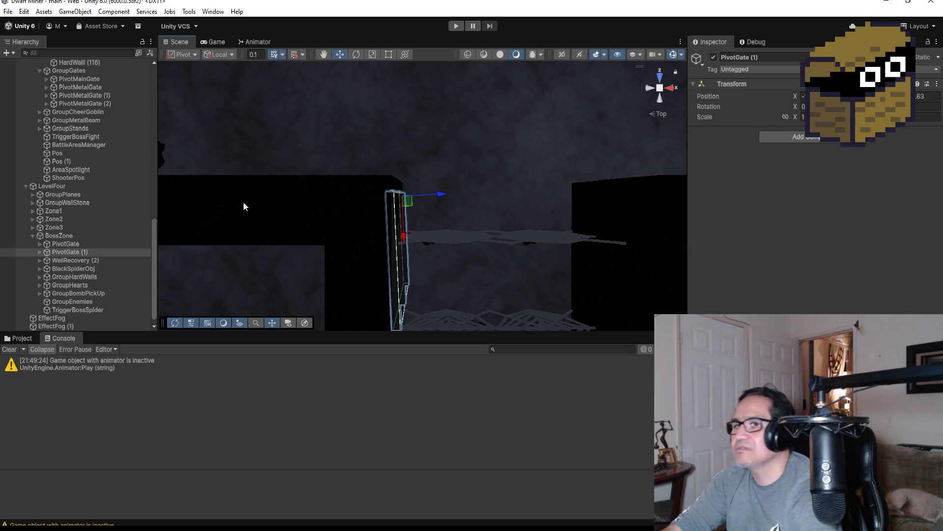
pyautogui.click(73, 251)
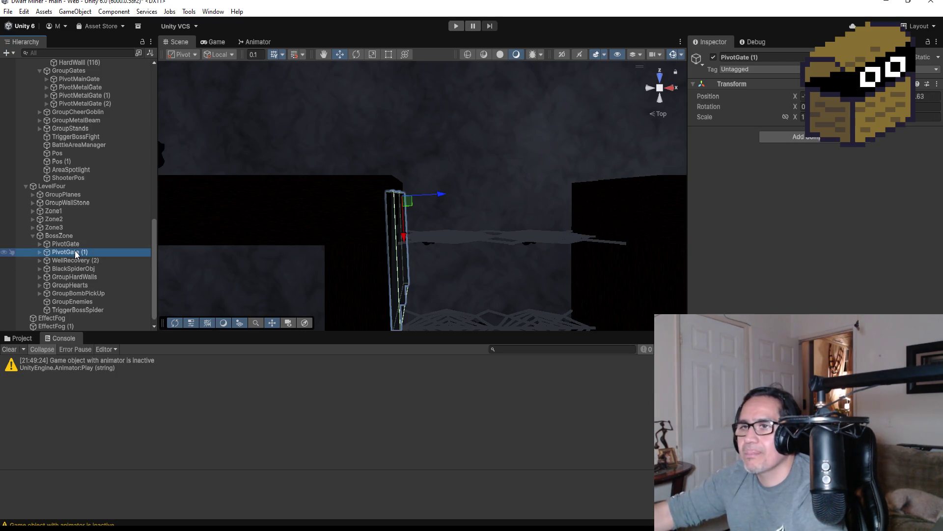
pyautogui.press('Delete')
pyautogui.click(78, 244)
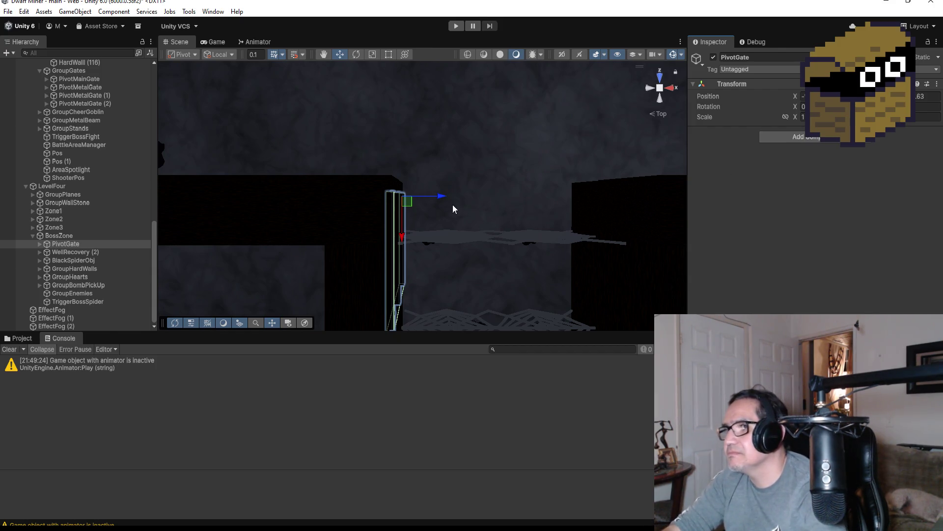
# Shift PivotGate to fit its opening, then duplicate it as PivotGate (1) at the right-hand opening.
pyautogui.moveTo(440, 198)
pyautogui.mouseDown()
pyautogui.moveTo(467, 152)
pyautogui.moveTo(456, 94)
pyautogui.moveTo(472, 84)
pyautogui.mouseUp()
pyautogui.click(660, 81)
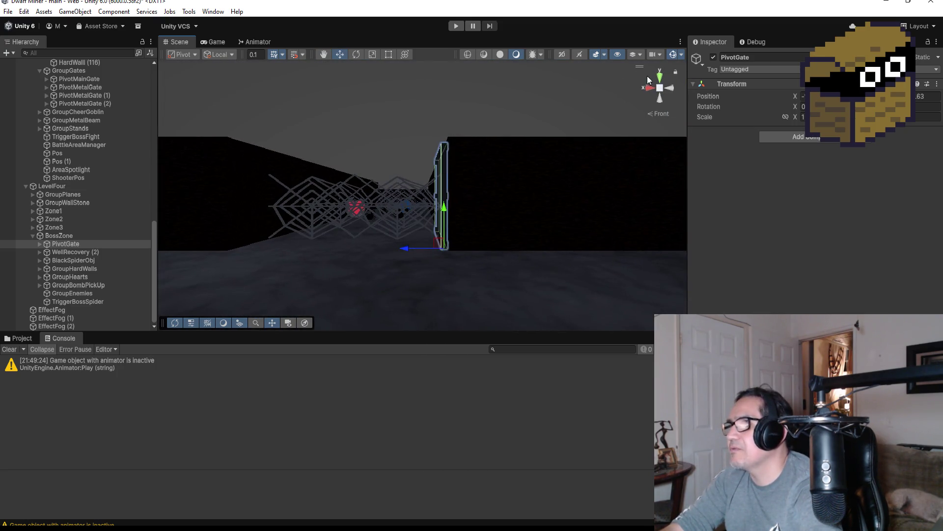
pyautogui.click(661, 77)
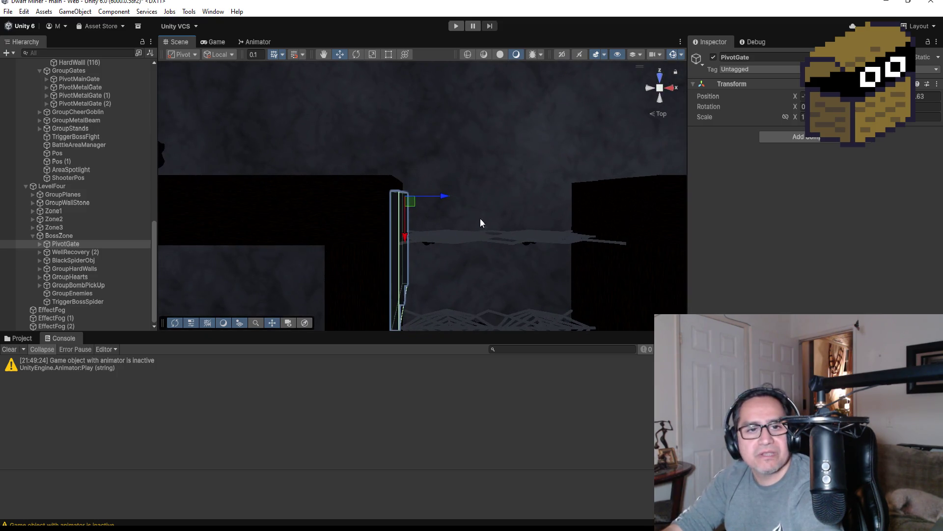
pyautogui.hotkey('ctrl', 'd')
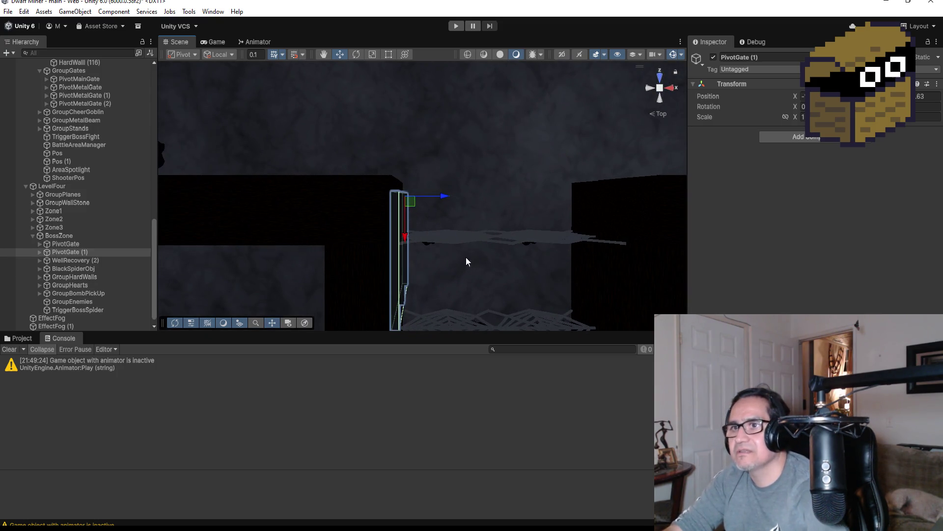
pyautogui.moveTo(442, 197)
pyautogui.mouseDown()
pyautogui.moveTo(617, 196)
pyautogui.moveTo(583, 175)
pyautogui.moveTo(521, 100)
pyautogui.moveTo(643, 179)
pyautogui.moveTo(585, 107)
pyautogui.moveTo(597, 122)
pyautogui.moveTo(579, 143)
pyautogui.moveTo(448, 63)
pyautogui.moveTo(442, 131)
pyautogui.moveTo(632, 224)
pyautogui.moveTo(580, 228)
pyautogui.mouseUp()
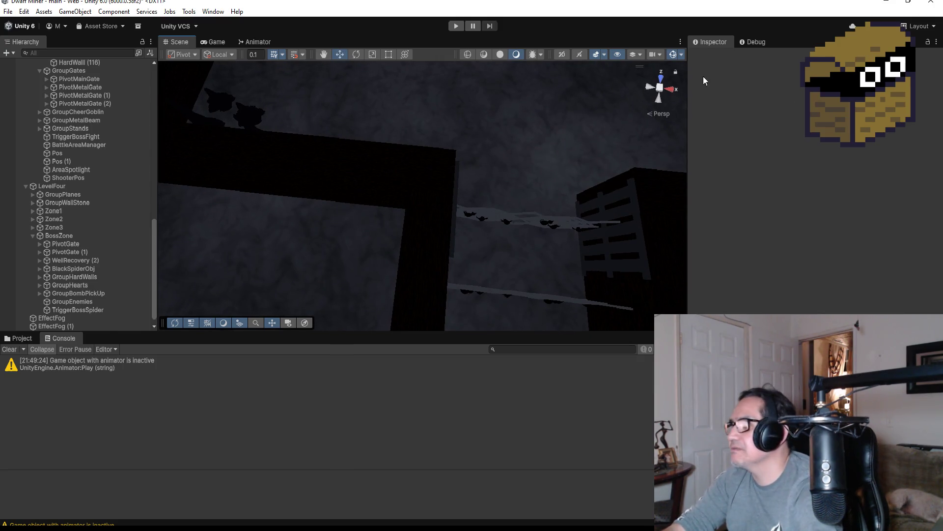
# Try rotating PivotGate and undo it, then collapse PivotGate and select TriggerBossSpider.
pyautogui.click(661, 77)
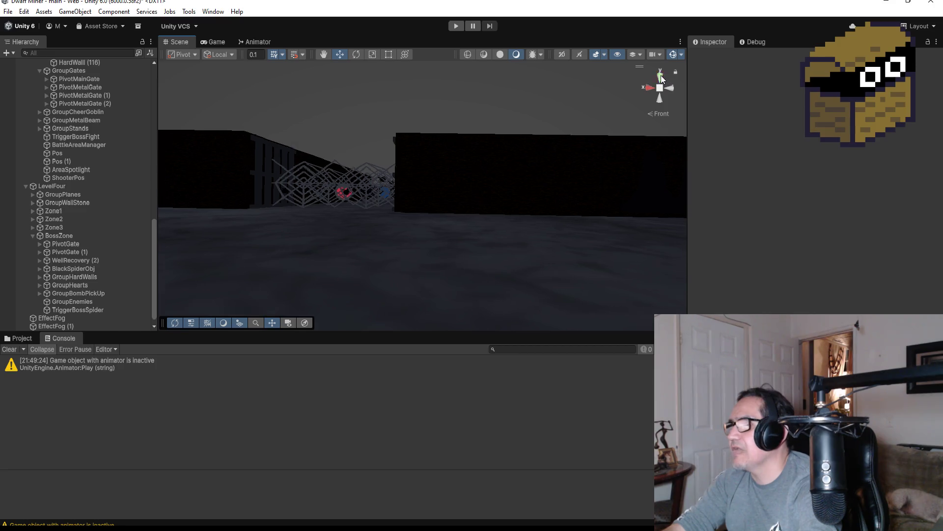
pyautogui.click(660, 77)
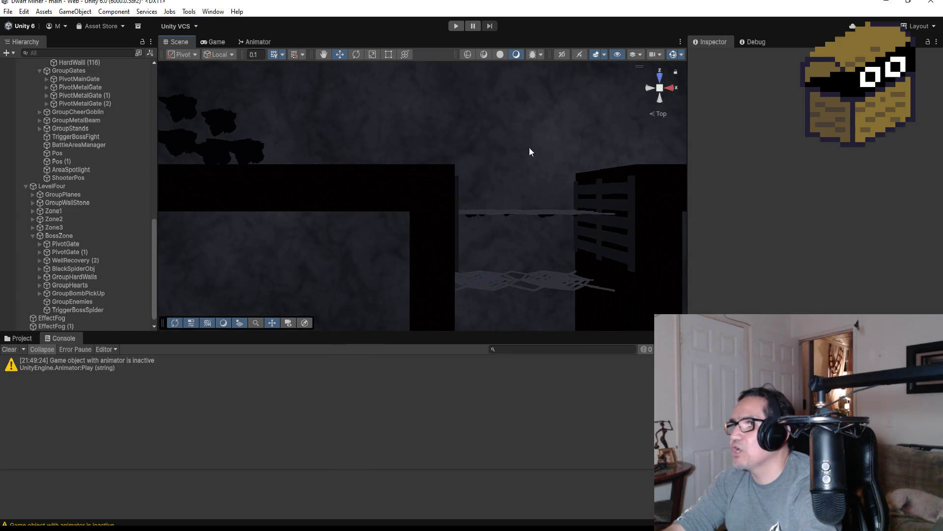
pyautogui.click(458, 199)
pyautogui.click(61, 245)
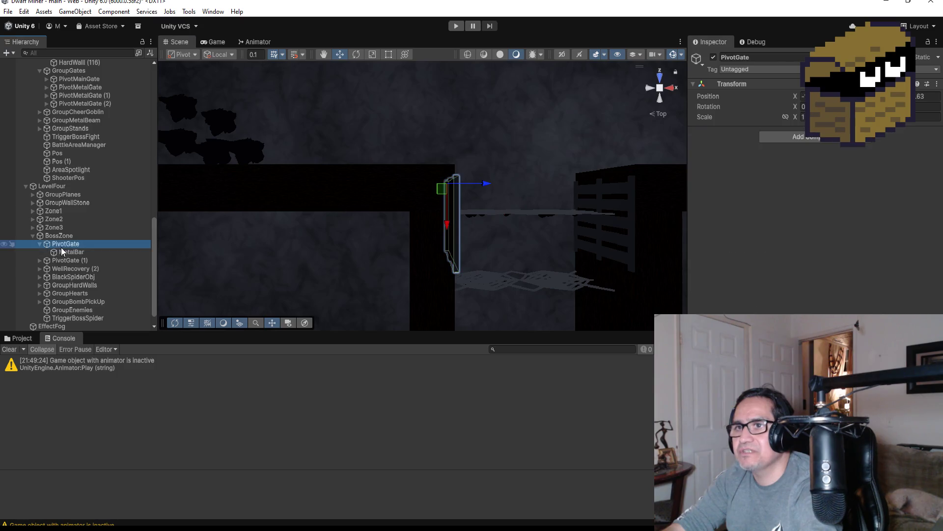
pyautogui.click(357, 55)
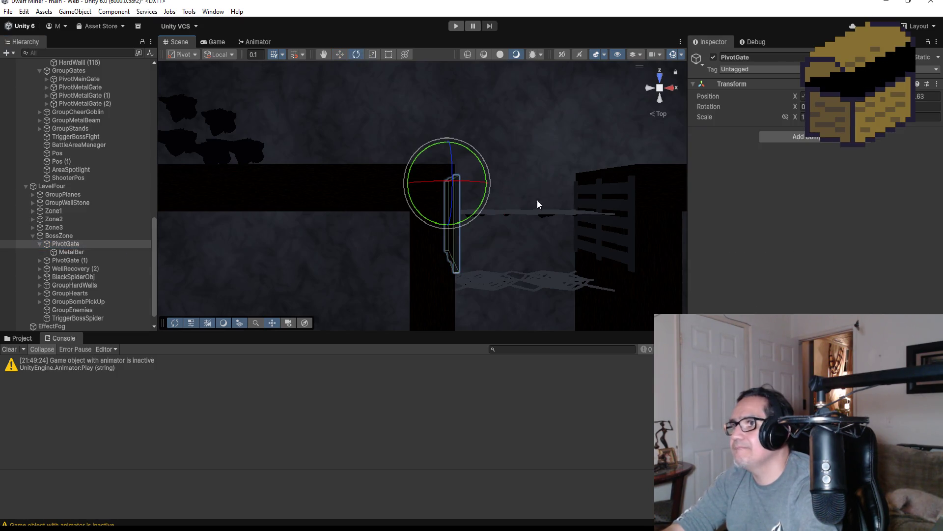
pyautogui.moveTo(480, 161); pyautogui.dragTo(415, 55)
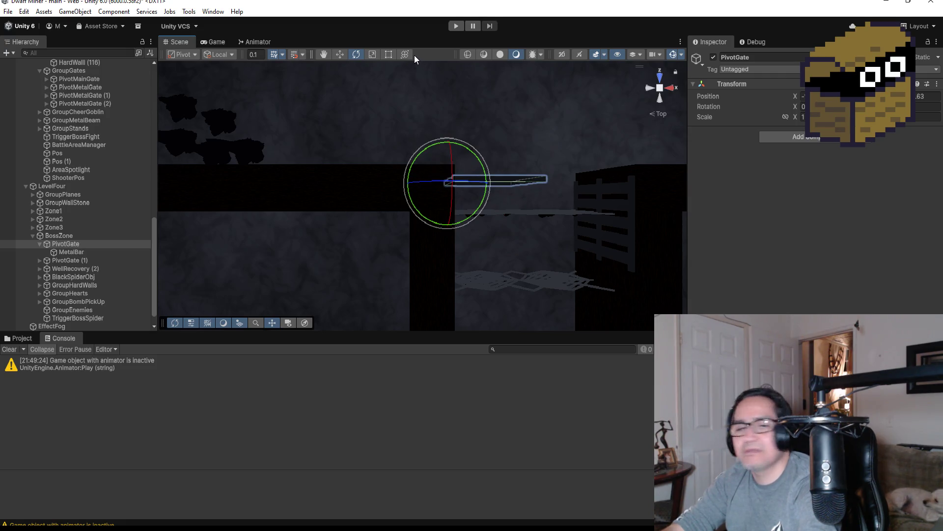
pyautogui.hotkey('ctrl', 'z')
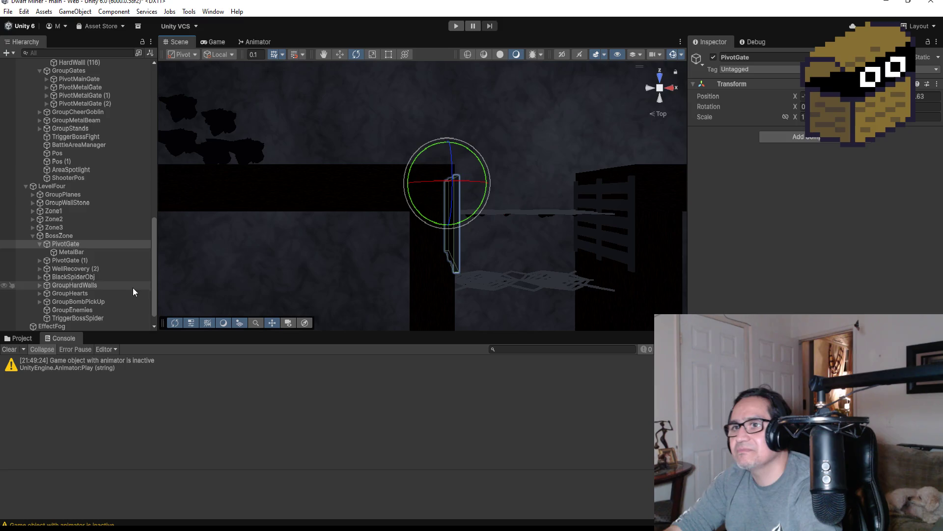
pyautogui.click(38, 244)
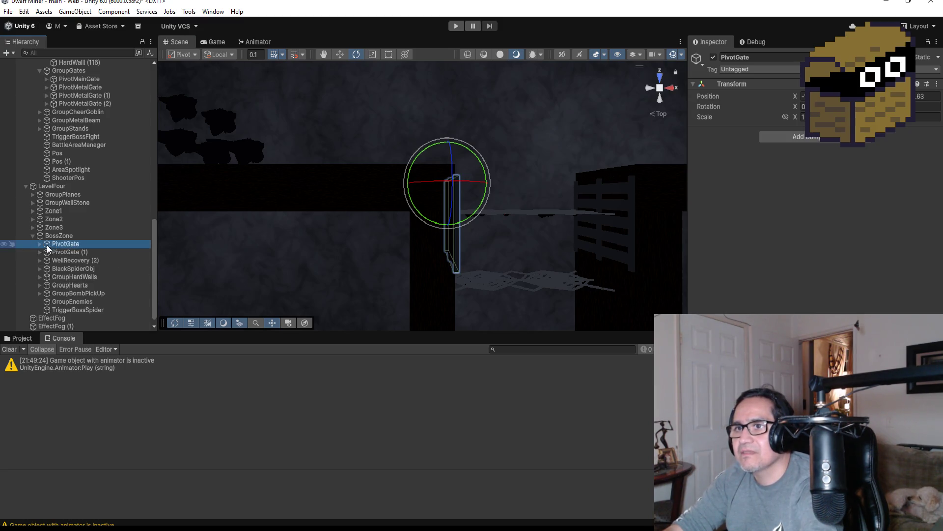
pyautogui.click(89, 310)
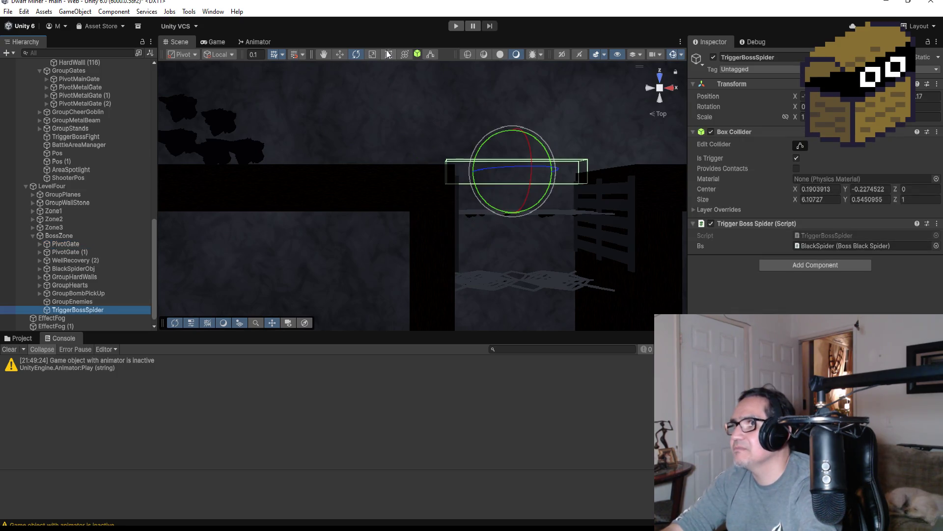
# Raise the TriggerBossSpider trigger box slightly with the Move tool.
pyautogui.click(336, 57)
pyautogui.click(339, 54)
pyautogui.moveTo(513, 140); pyautogui.dragTo(514, 132)
pyautogui.moveTo(612, 143)
pyautogui.keyDown('alt'); pyautogui.mouseDown()
pyautogui.moveTo(316, 31)
pyautogui.moveTo(508, 90)
pyautogui.moveTo(573, 152)
pyautogui.moveTo(531, 119)
pyautogui.moveTo(569, 133)
pyautogui.mouseUp(); pyautogui.keyUp('alt')
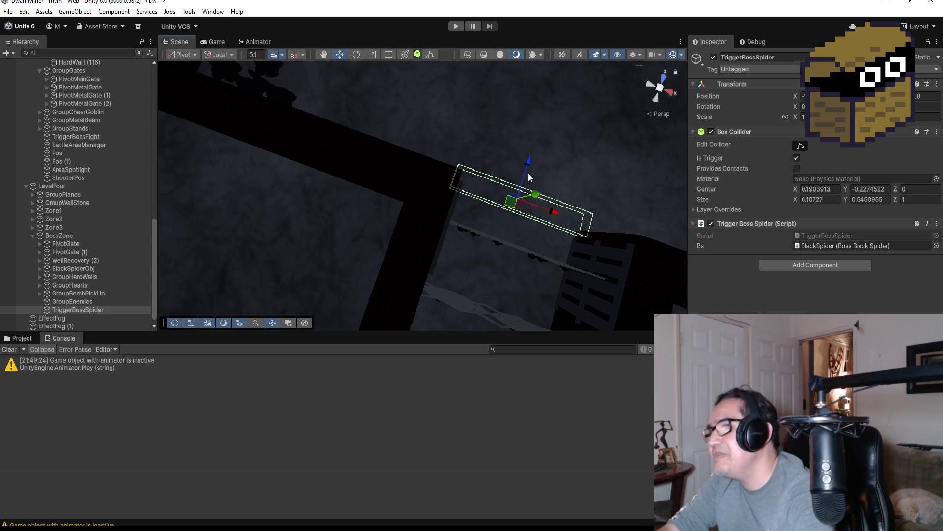
pyautogui.moveTo(527, 168); pyautogui.dragTo(526, 168)
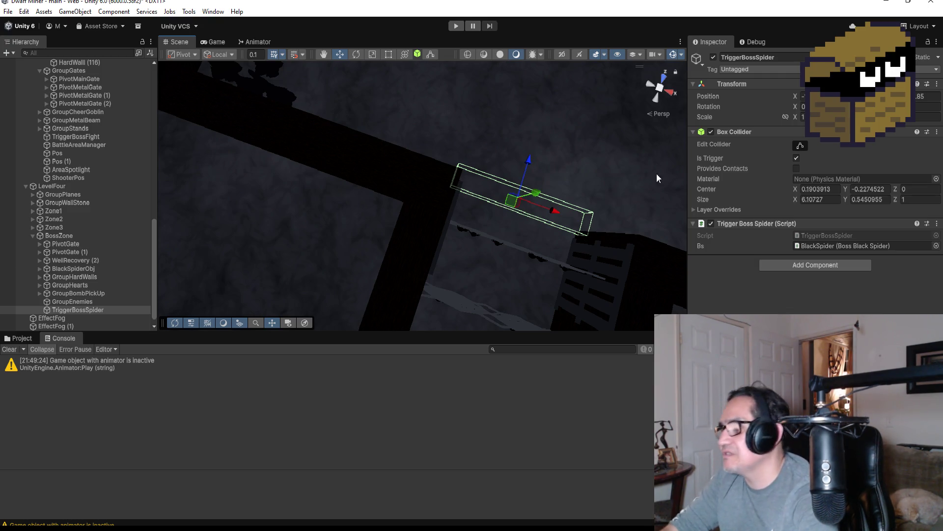
pyautogui.click(662, 80)
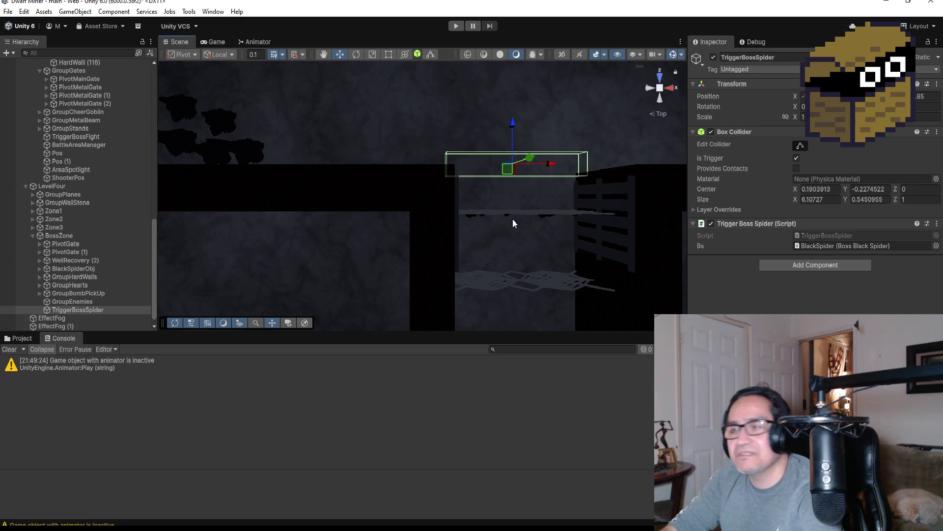
# Reselect TriggerBossSpider and save the main.unity scene via File > Save.
pyautogui.click(78, 309)
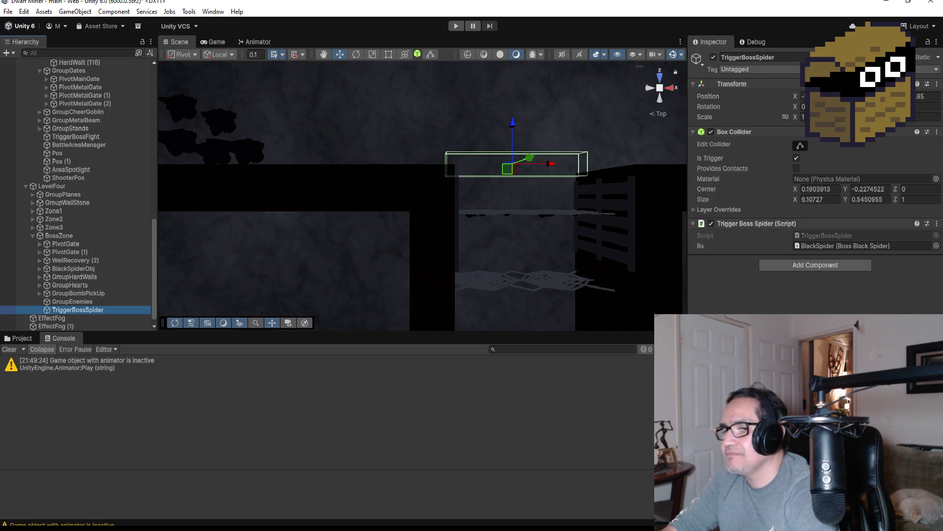
pyautogui.click(12, 12)
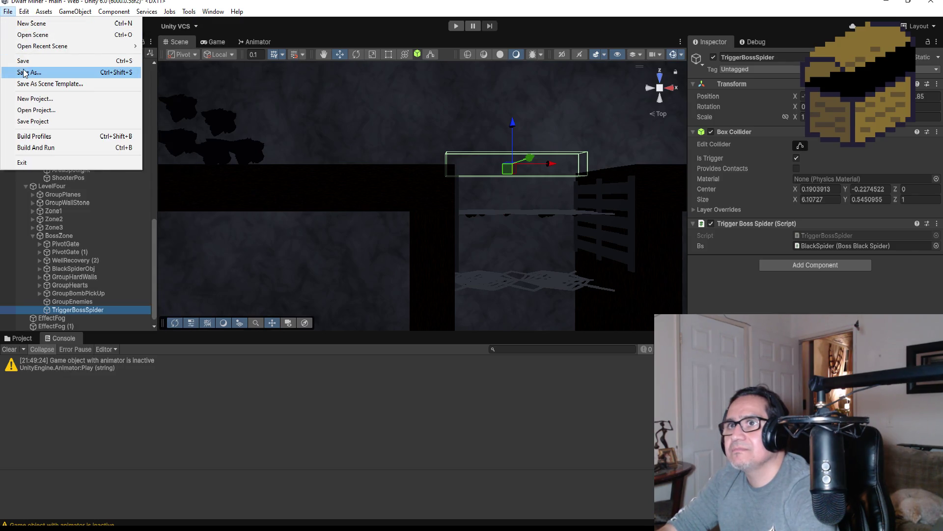
pyautogui.click(27, 62)
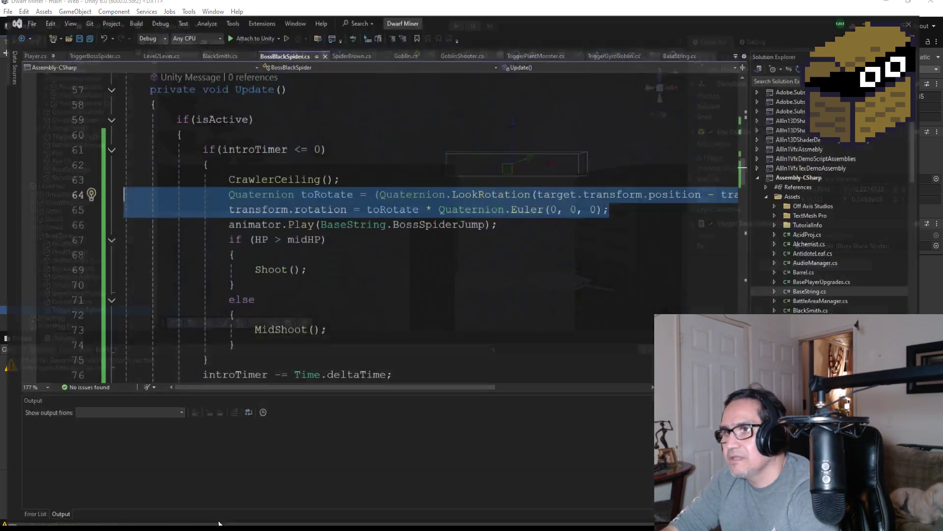
# Open TriggerTrapDoor.cs, then TriggerGymGoblin.cs, and view its OnTriggerEnter cheer-sound code.
pyautogui.scroll(-20, 871, 279)
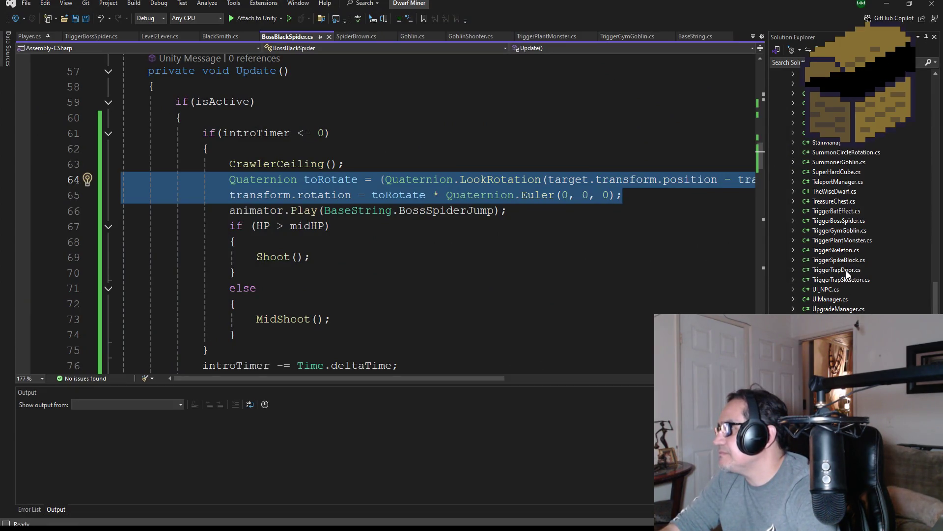
pyautogui.doubleClick(846, 271)
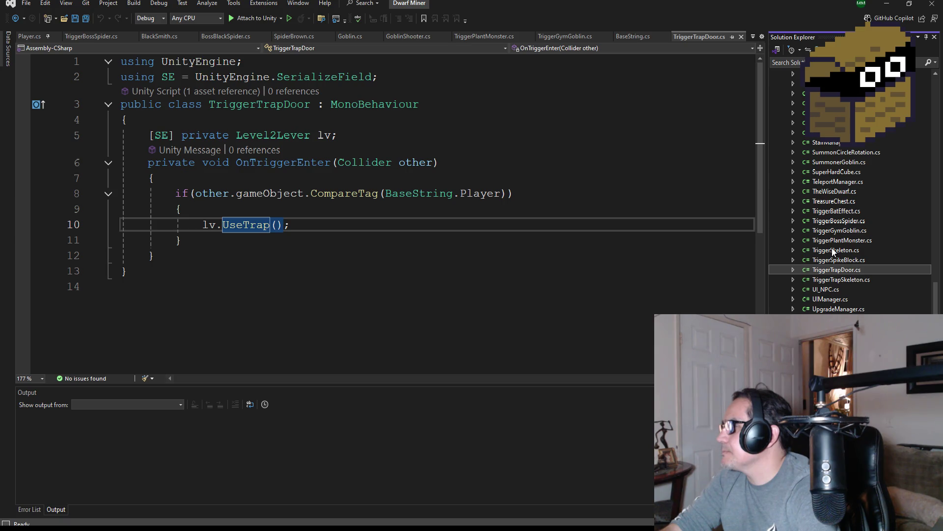
pyautogui.doubleClick(840, 230)
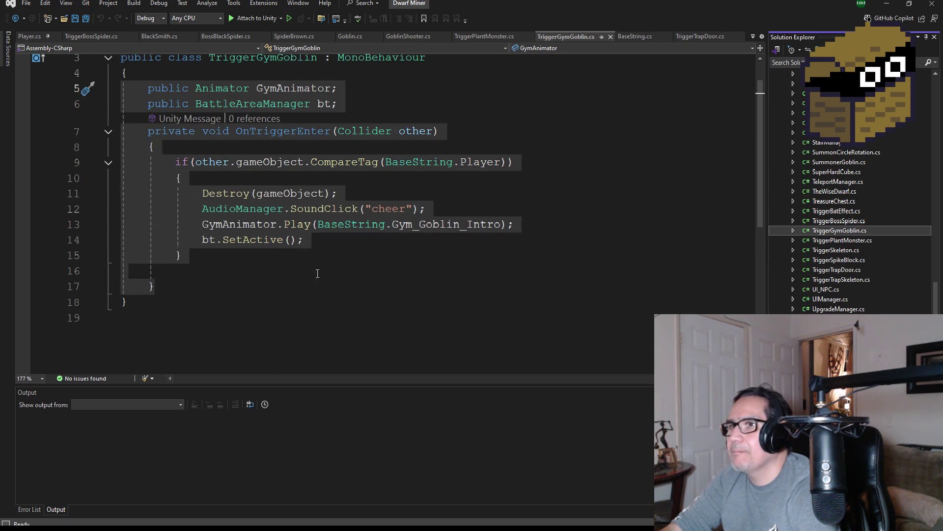
pyautogui.scroll(1, 380, 269)
pyautogui.click(337, 287)
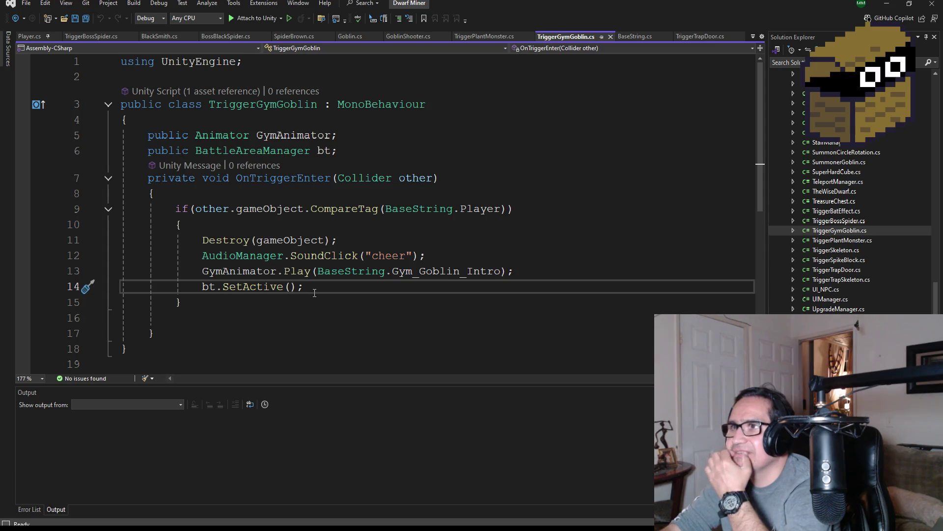
pyautogui.scroll(15, 894, 226)
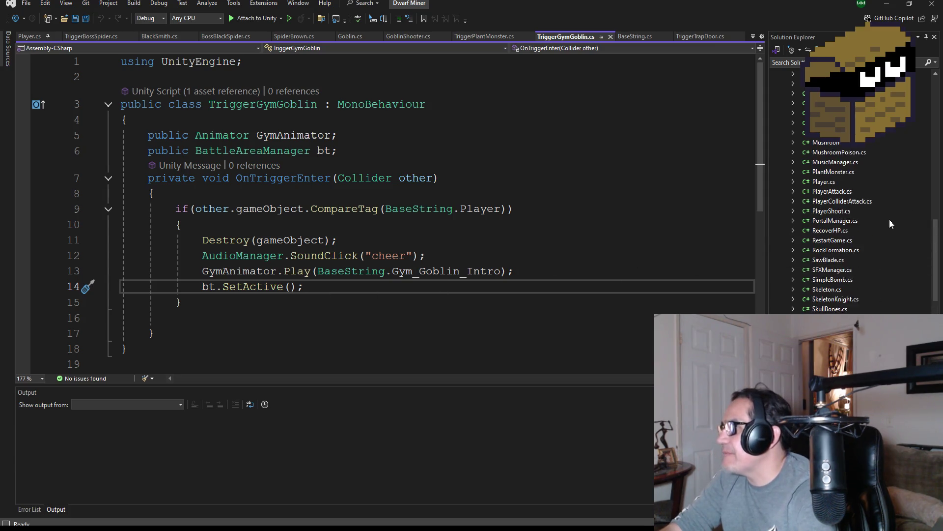
pyautogui.scroll(3, 880, 238)
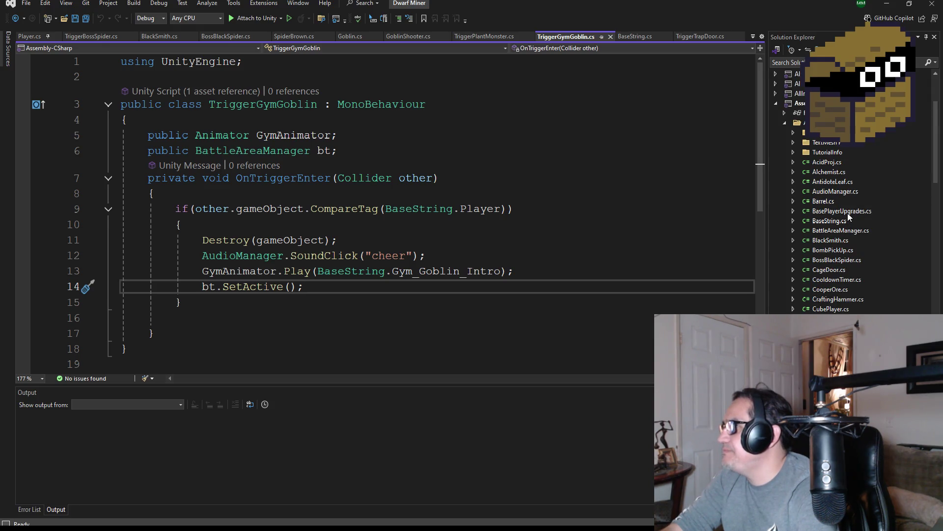
# Read through BattleAreaManager.cs's enemy-activation code, then open SummonerGoblin.cs.
pyautogui.doubleClick(841, 231)
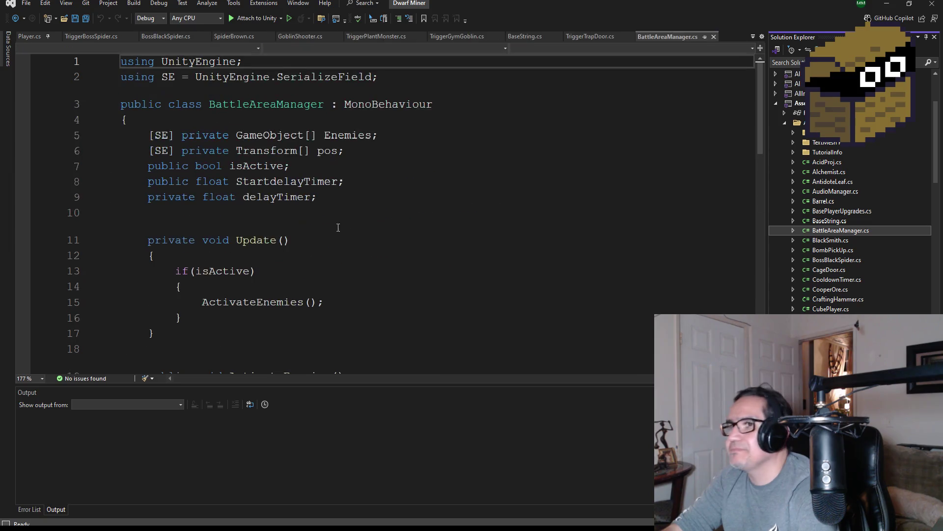
pyautogui.scroll(-5, 365, 256)
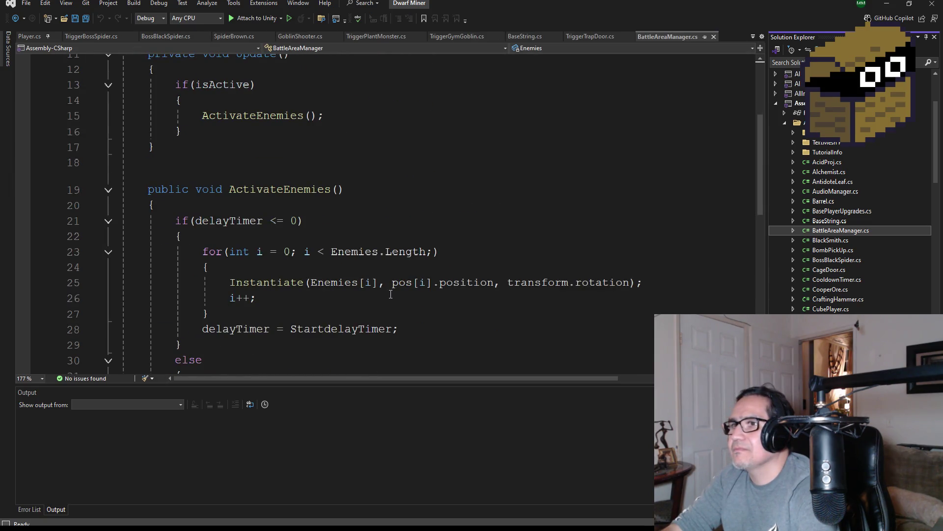
pyautogui.scroll(-1, 419, 291)
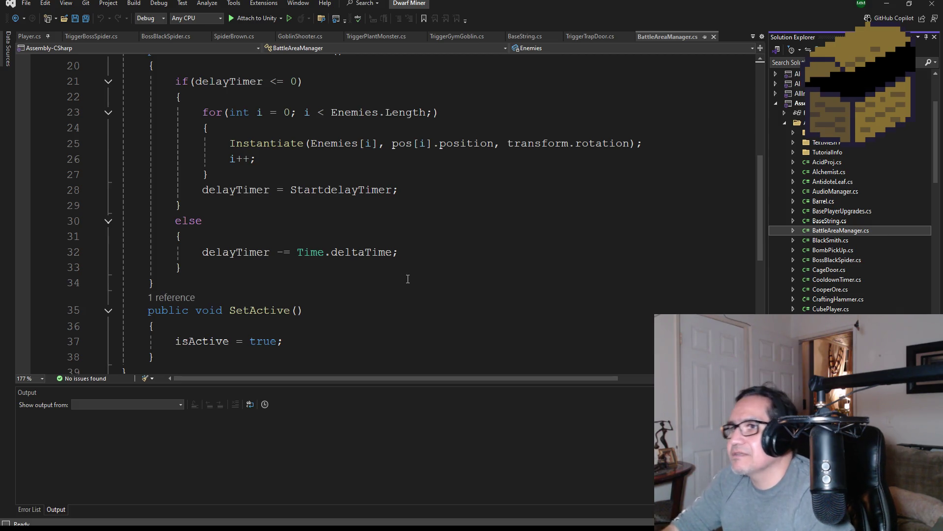
pyautogui.scroll(6, 418, 275)
pyautogui.scroll(1, 395, 266)
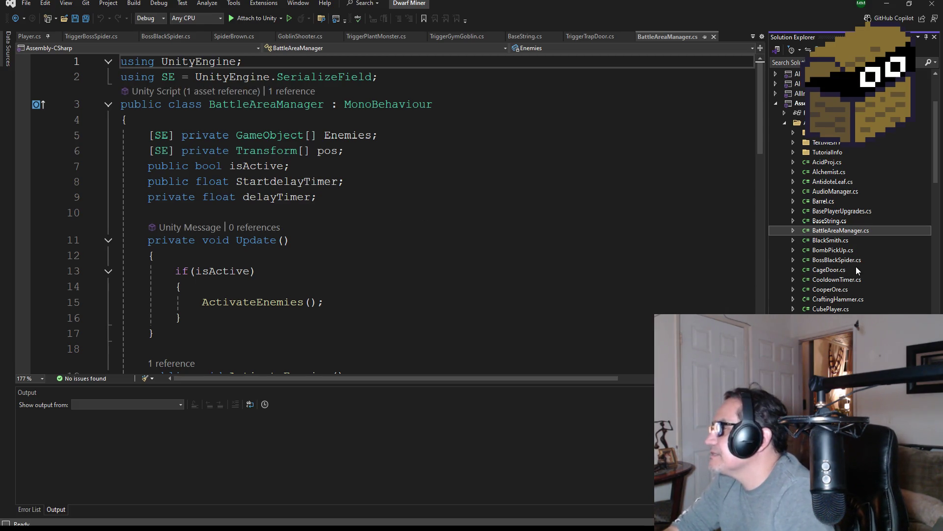
pyautogui.scroll(-7, 855, 262)
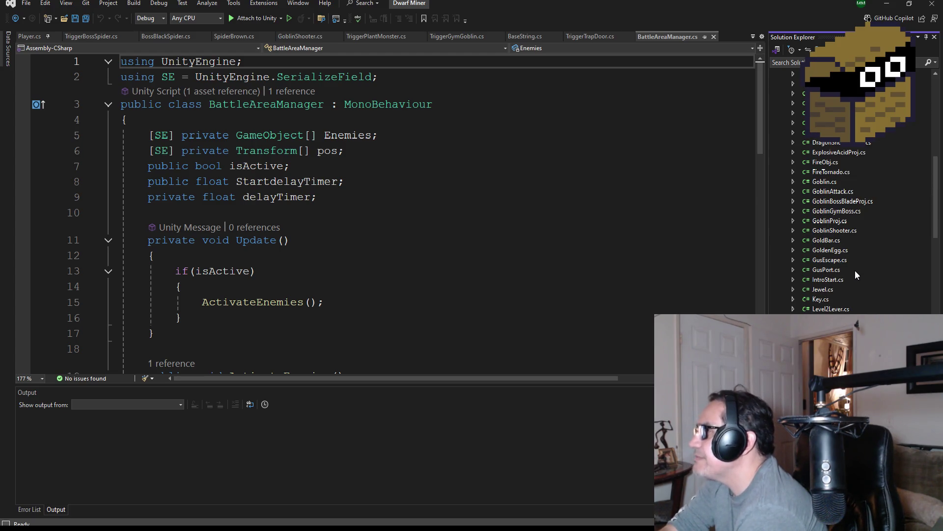
pyautogui.scroll(-12, 852, 259)
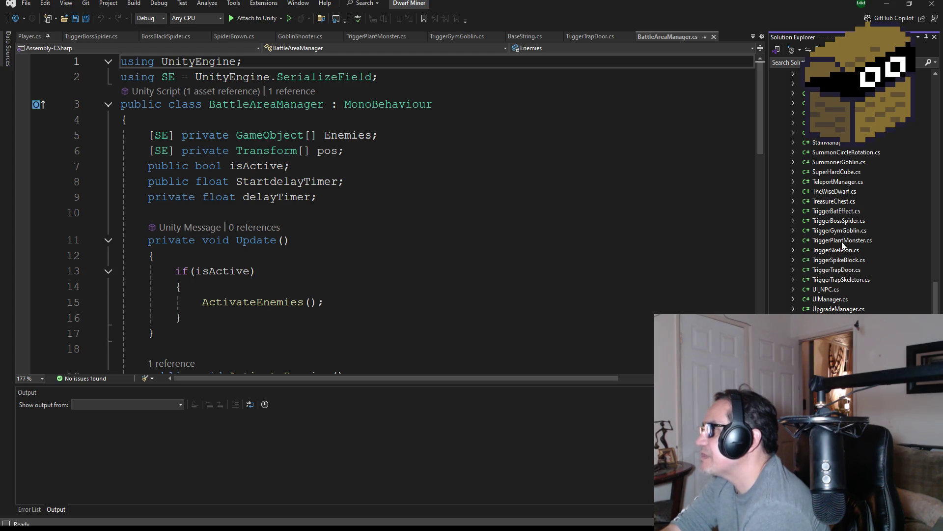
pyautogui.doubleClick(842, 161)
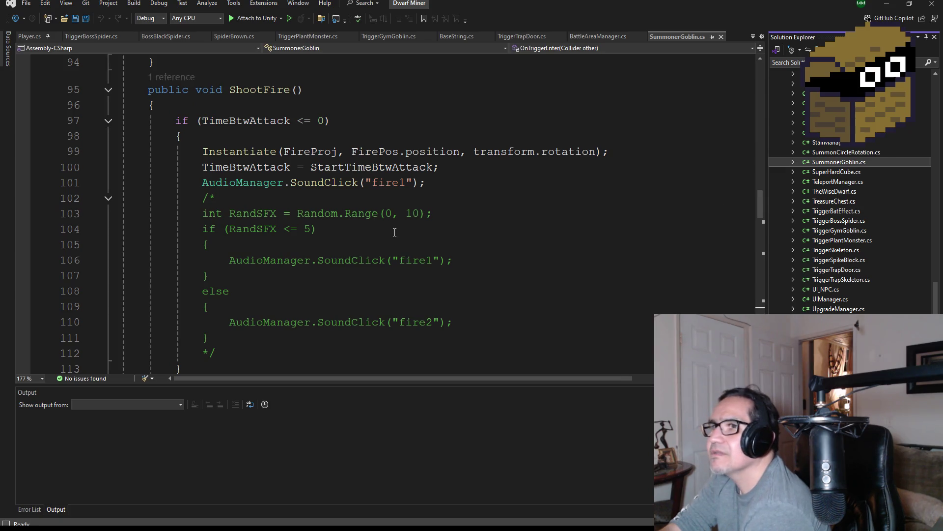
# Open TreasureChest, TriggerBossSpider, TriggerPlantMonster and TriggerSkeleton, highlighting SkeletonObj's declaration and instantiation.
pyautogui.scroll(-4, 482, 238)
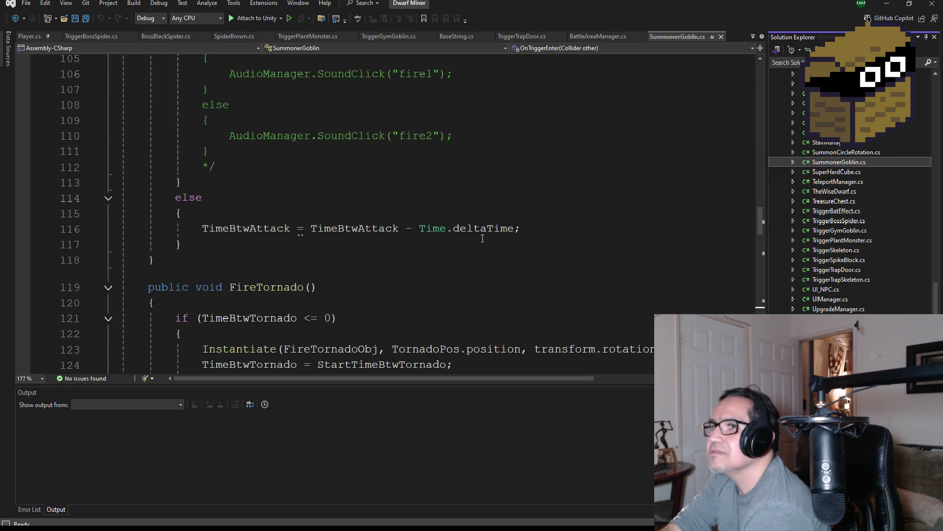
pyautogui.doubleClick(835, 202)
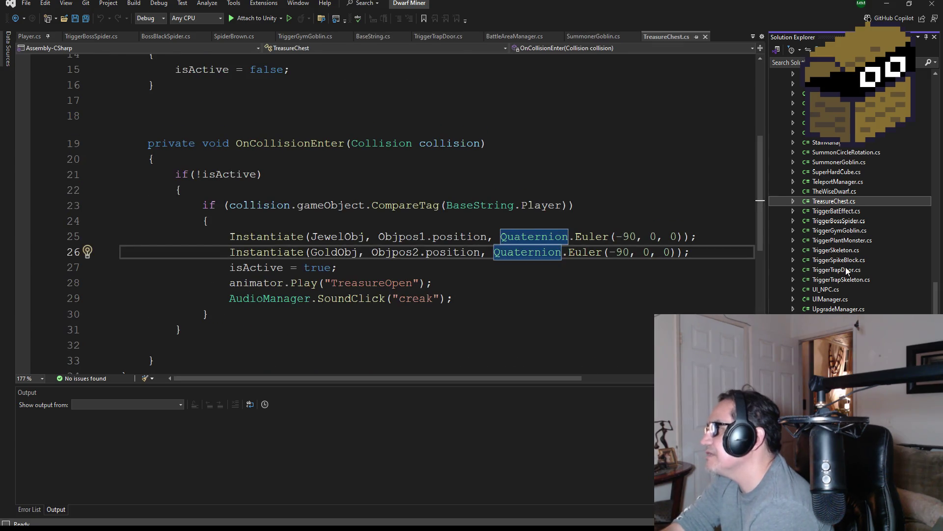
pyautogui.doubleClick(840, 221)
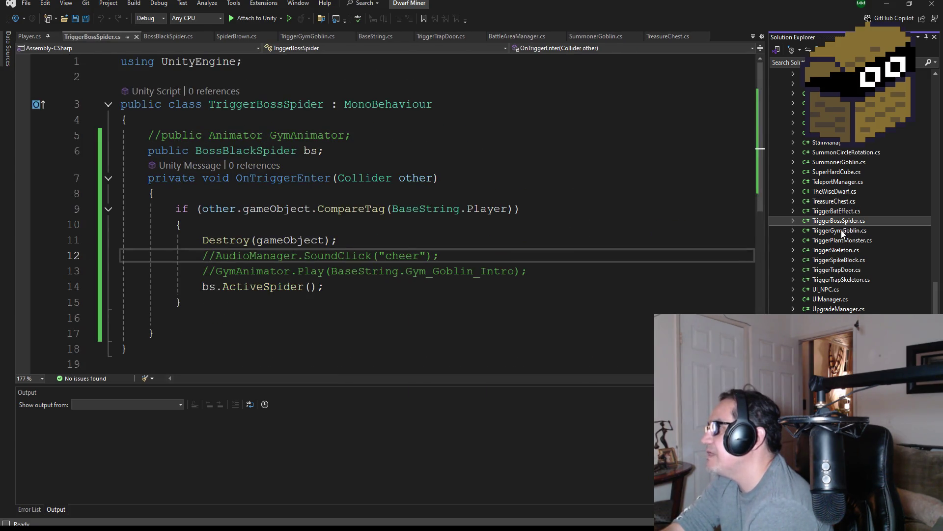
pyautogui.doubleClick(842, 241)
pyautogui.doubleClick(842, 250)
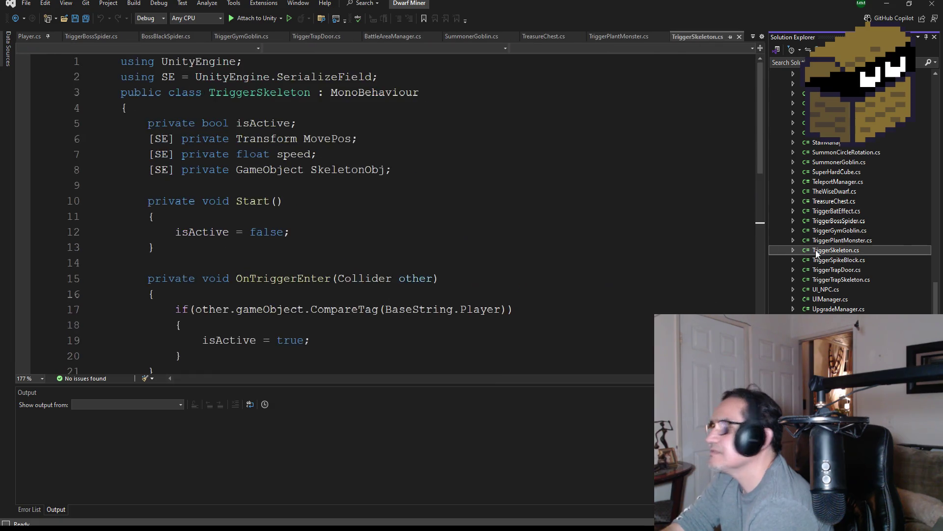
pyautogui.doubleClick(348, 181)
pyautogui.scroll(-5, 354, 221)
pyautogui.doubleClick(348, 279)
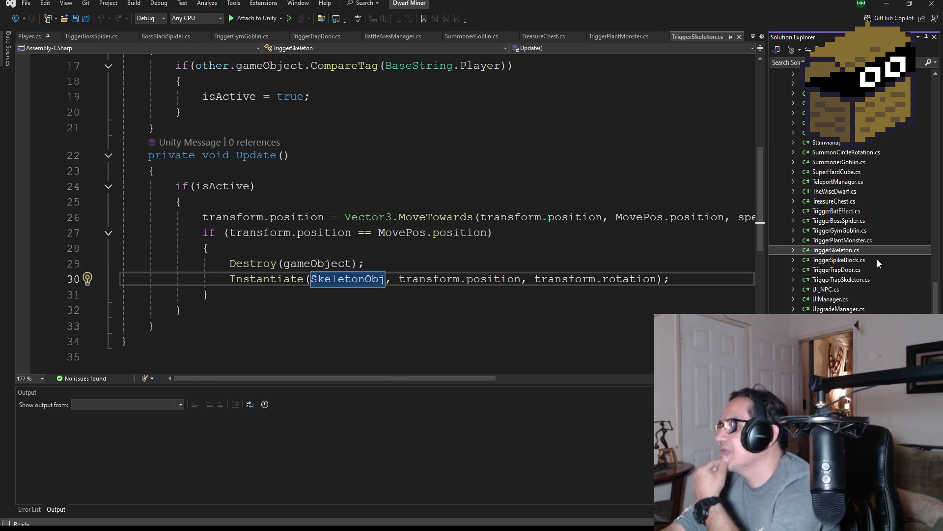
# Review TriggerTrapDoor.cs's UseTrap call, then open the Level2Lever script.
pyautogui.doubleClick(842, 270)
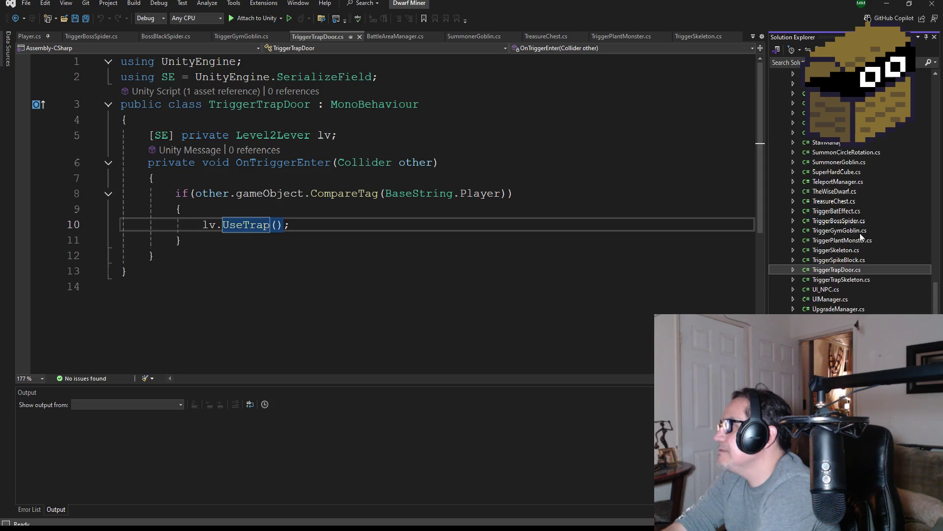
pyautogui.scroll(5, 862, 233)
pyautogui.scroll(3, 863, 241)
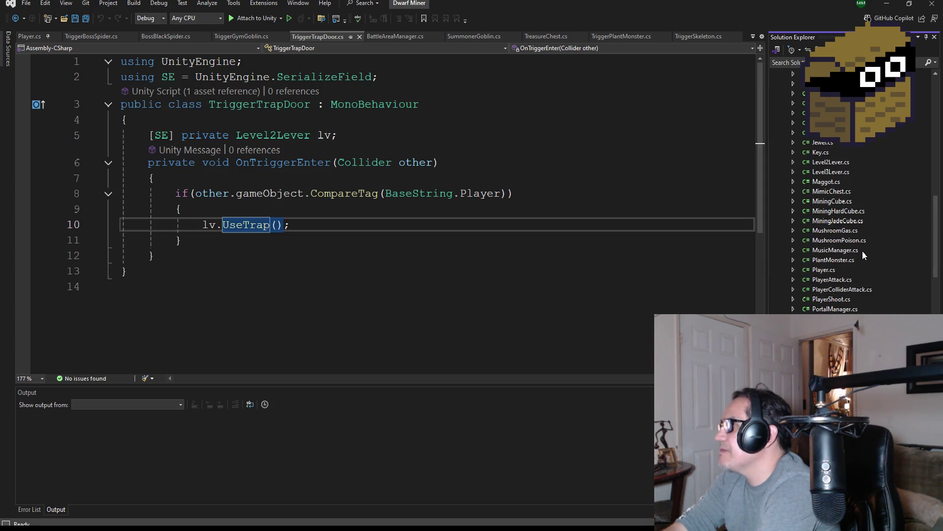
pyautogui.scroll(-1, 862, 226)
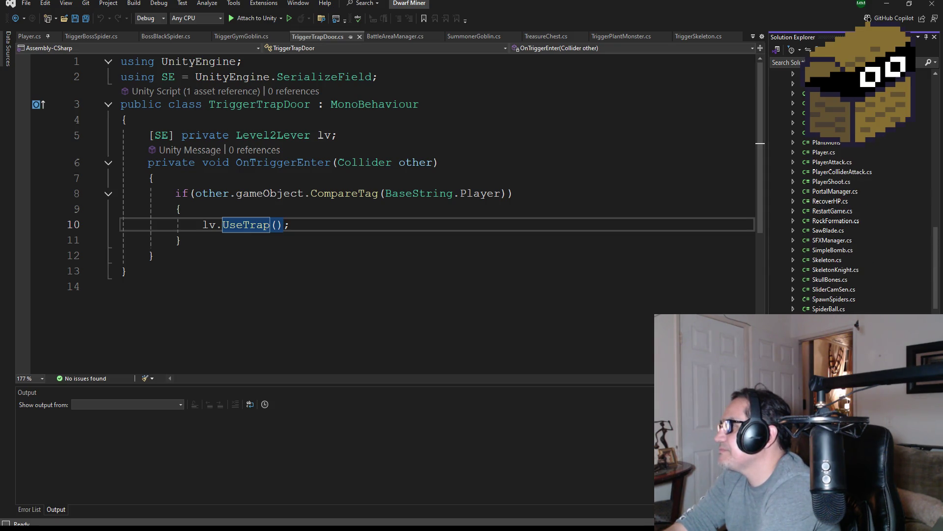
pyautogui.scroll(4, 851, 263)
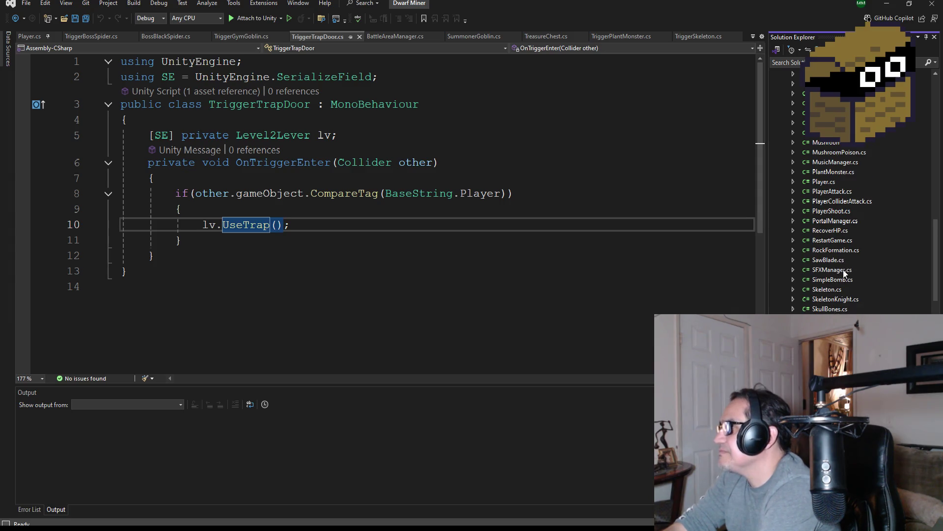
pyautogui.doubleClick(837, 162)
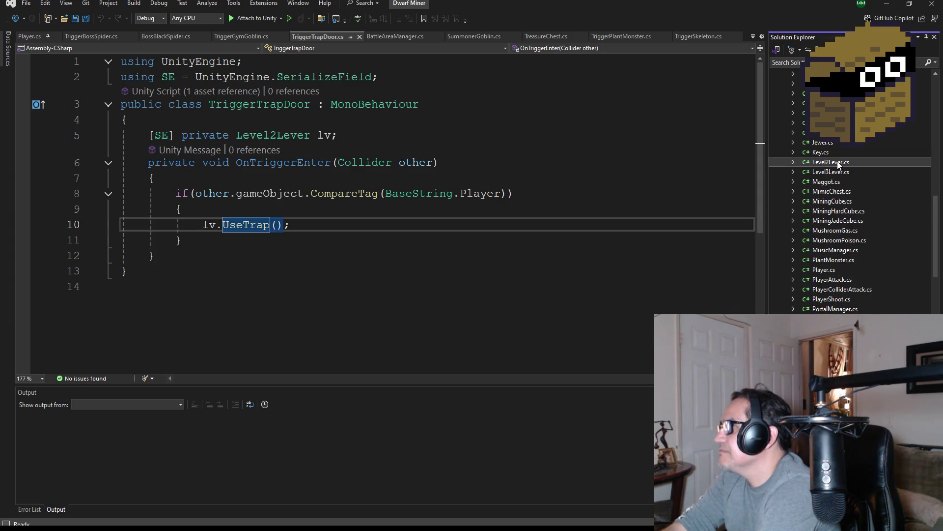
pyautogui.scroll(-4, 338, 257)
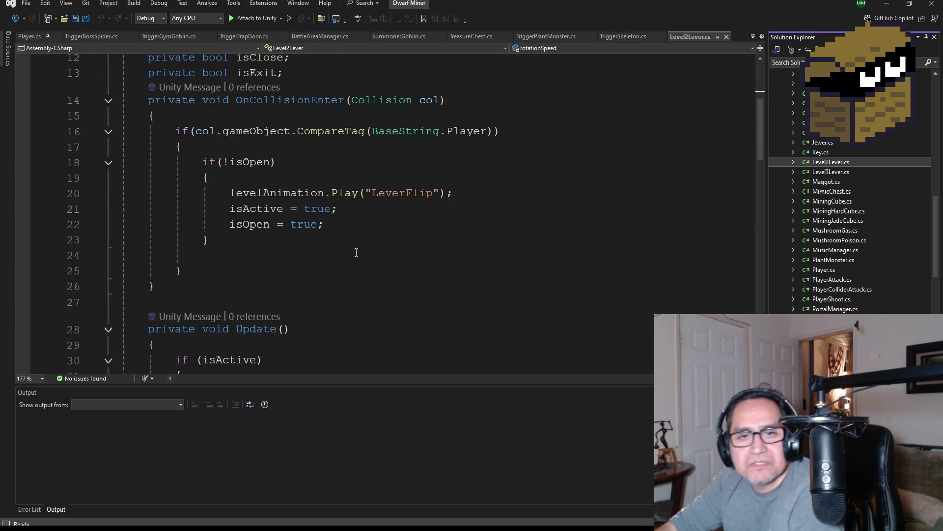
pyautogui.scroll(-3, 344, 257)
pyautogui.scroll(-3, 295, 253)
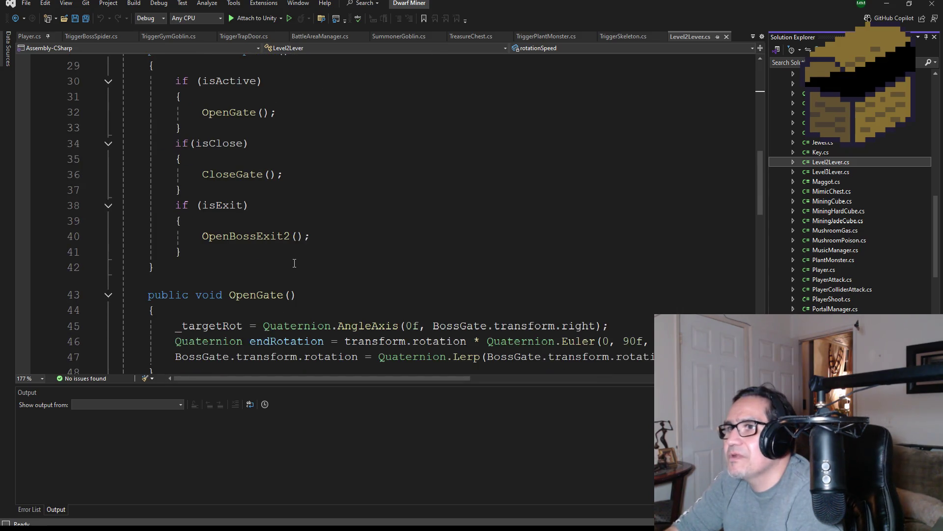
pyautogui.scroll(-2, 299, 265)
pyautogui.scroll(-3, 275, 261)
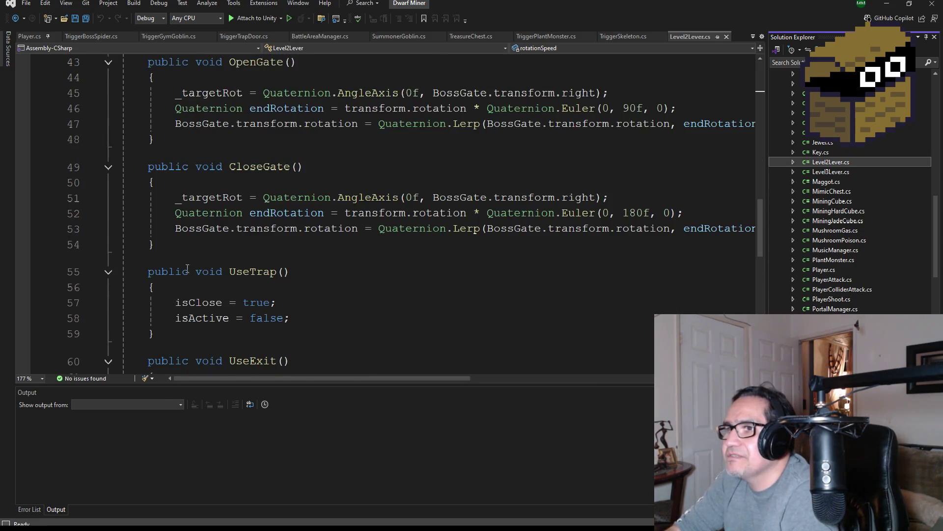
pyautogui.moveTo(180, 246); pyautogui.dragTo(123, 167)
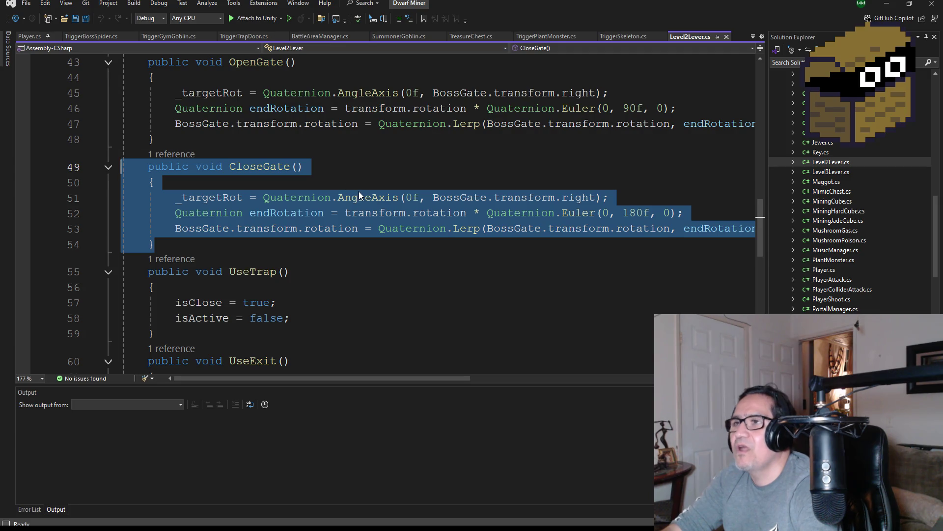
pyautogui.moveTo(359, 195)
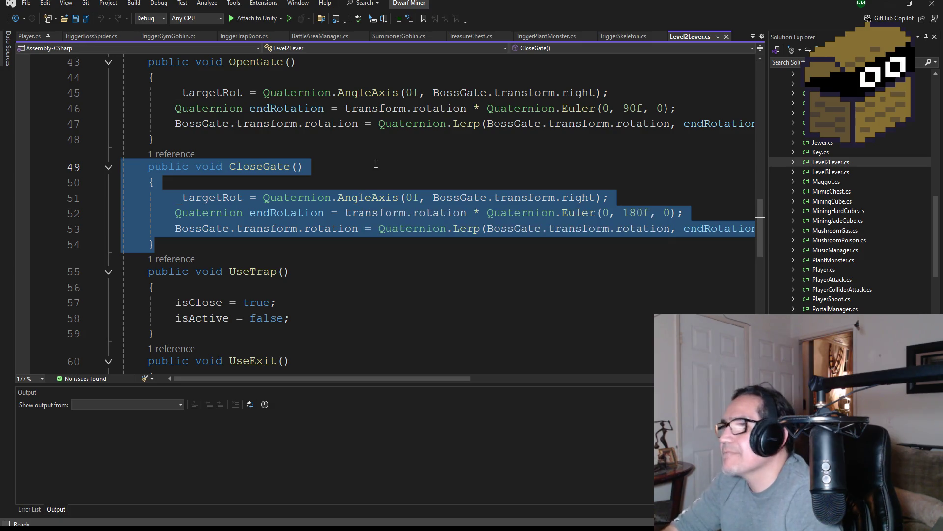
pyautogui.scroll(12, 373, 196)
pyautogui.scroll(2, 374, 196)
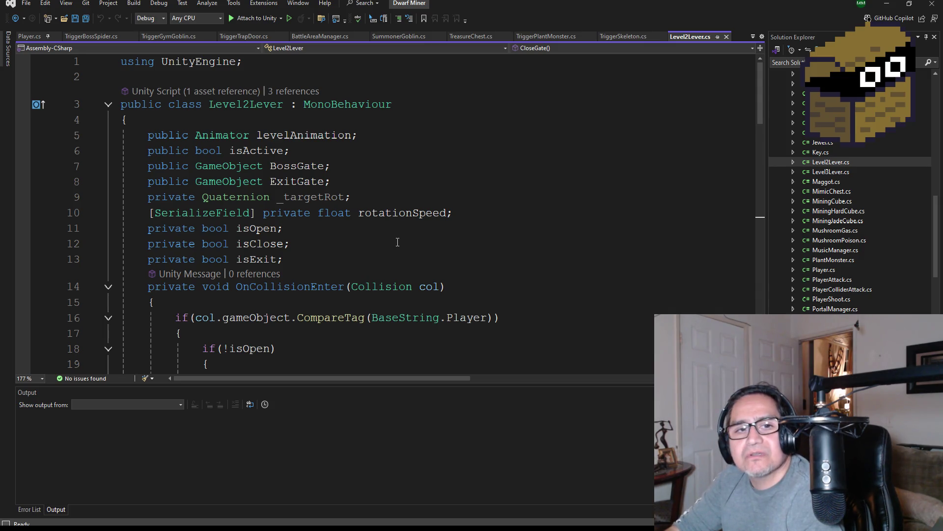
pyautogui.scroll(-1, 397, 242)
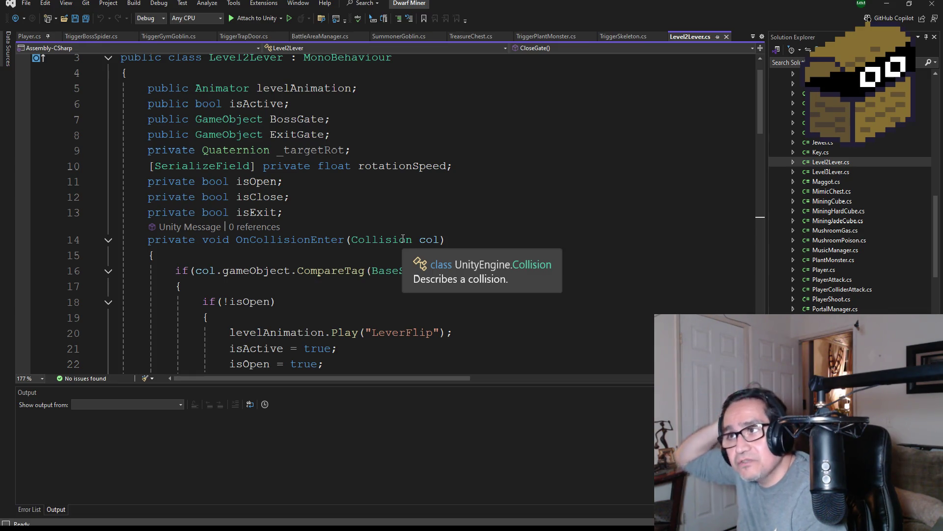
pyautogui.scroll(-2, 378, 212)
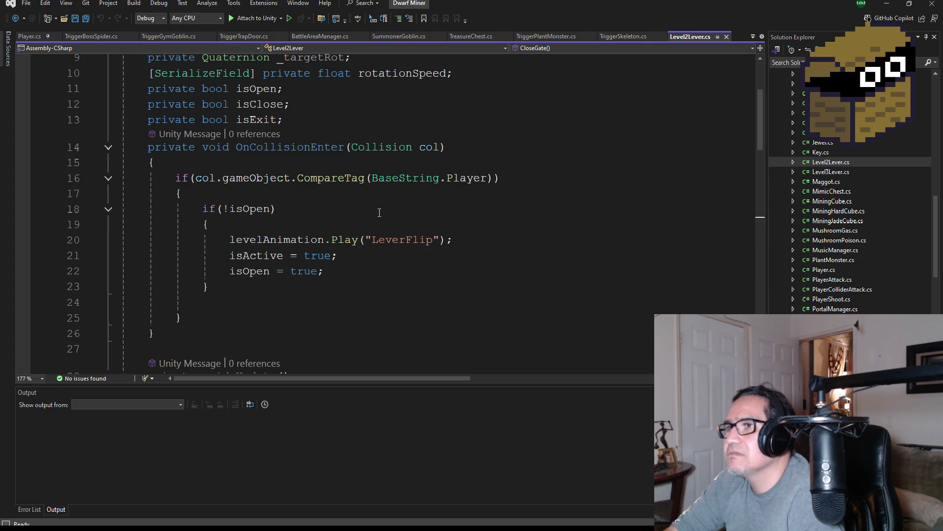
pyautogui.scroll(-2, 412, 232)
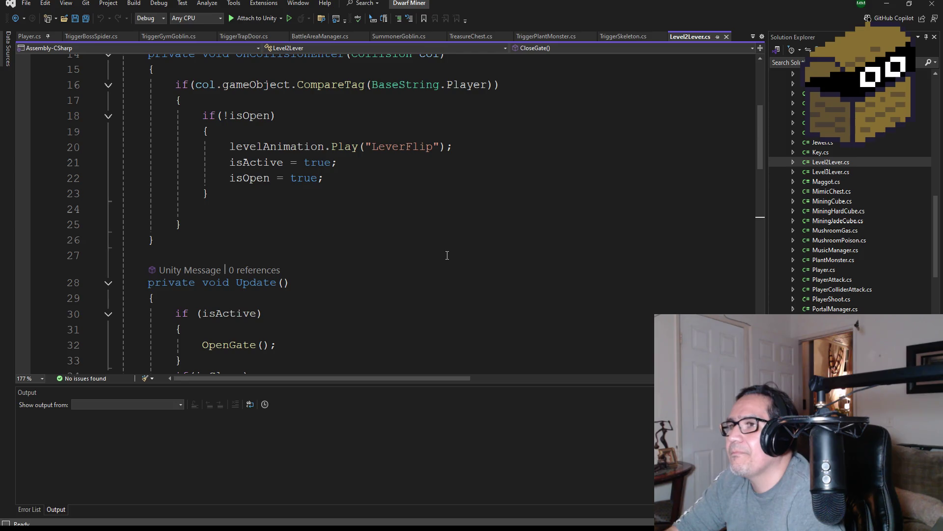
pyautogui.scroll(-2, 421, 249)
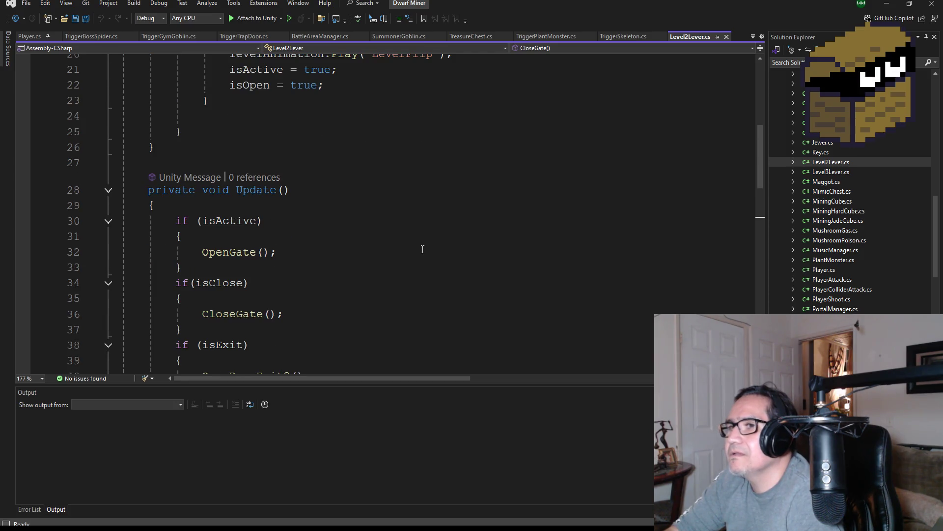
pyautogui.scroll(-6, 423, 249)
pyautogui.scroll(2, 426, 252)
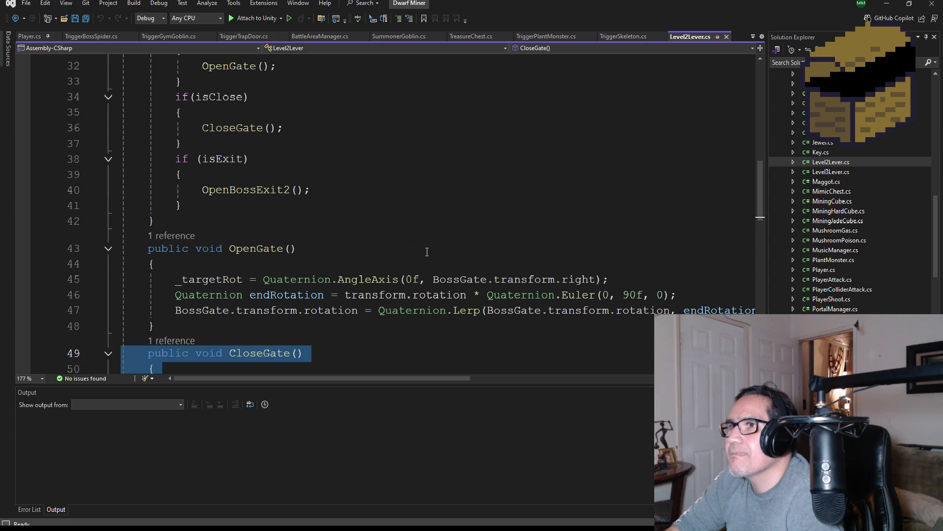
pyautogui.scroll(-7, 428, 251)
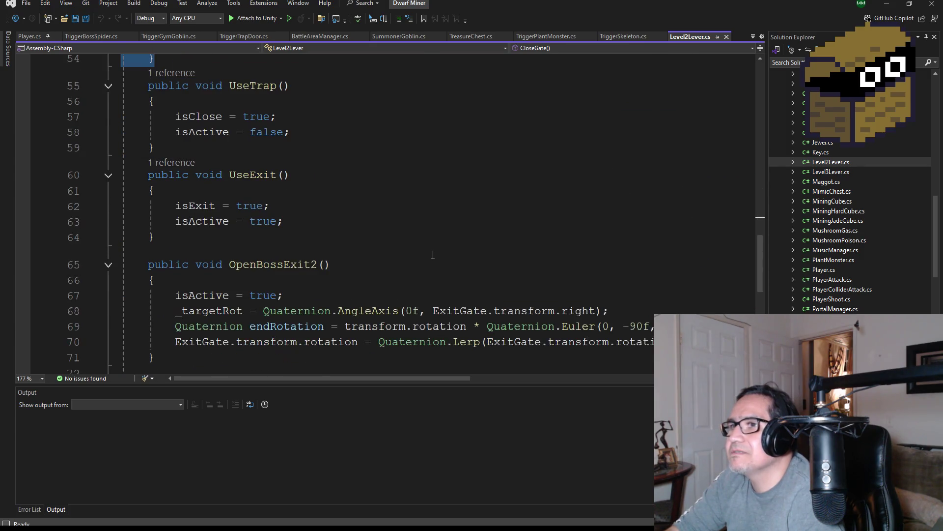
pyautogui.scroll(-2, 432, 256)
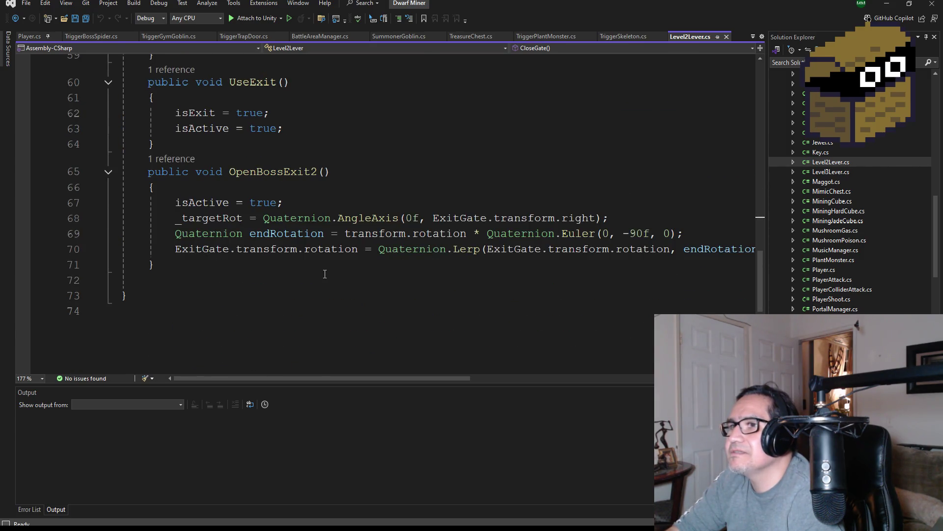
pyautogui.scroll(2, 326, 273)
pyautogui.scroll(13, 333, 269)
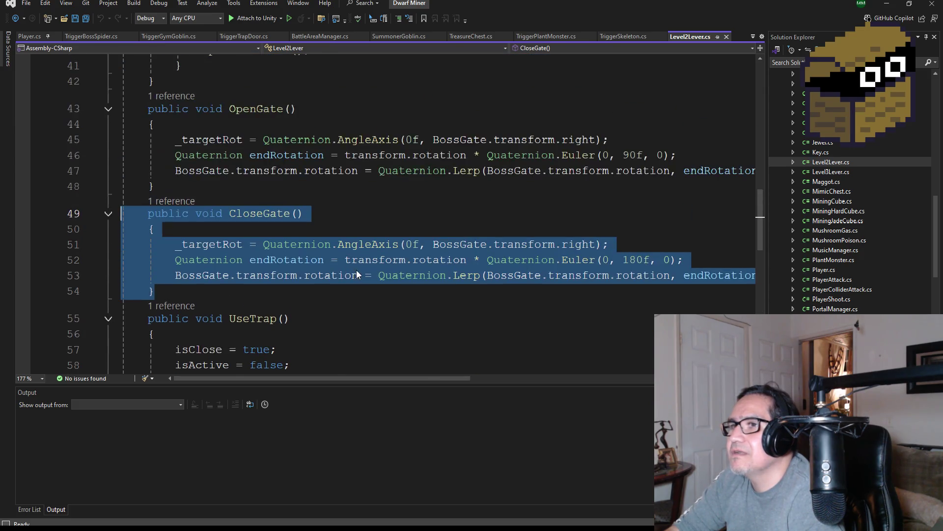
pyautogui.scroll(5, 376, 281)
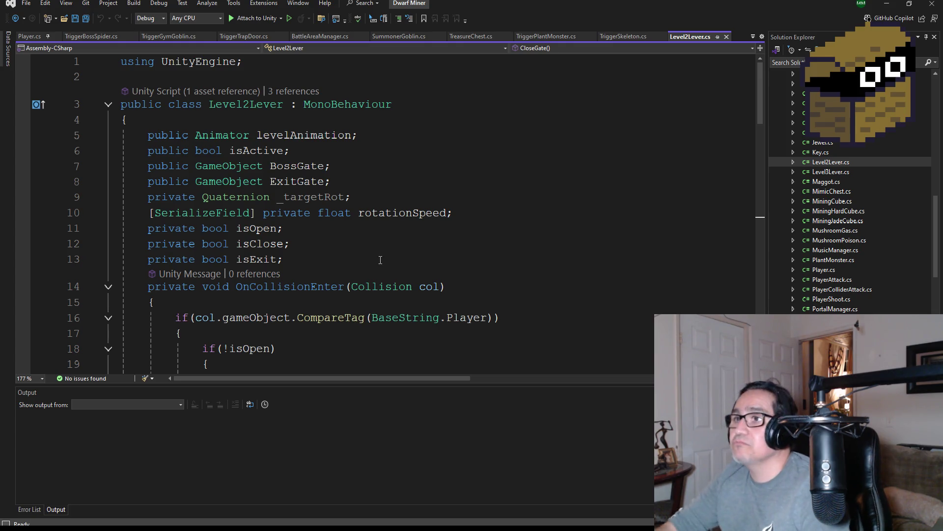
pyautogui.click(882, 6)
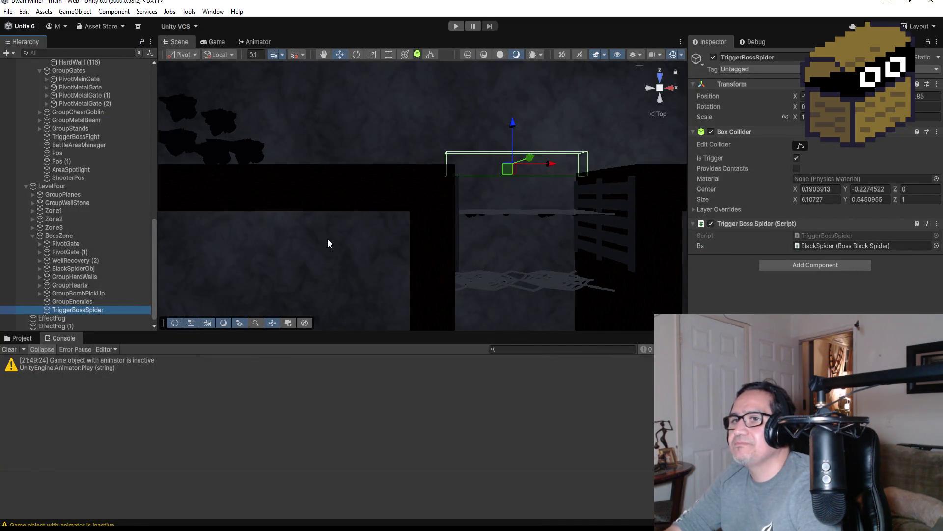
# Tidy the Hierarchy by collapsing GroupGates and LevelThree's BossArea, briefly checking Zone2's contents.
pyautogui.scroll(-8, 325, 238)
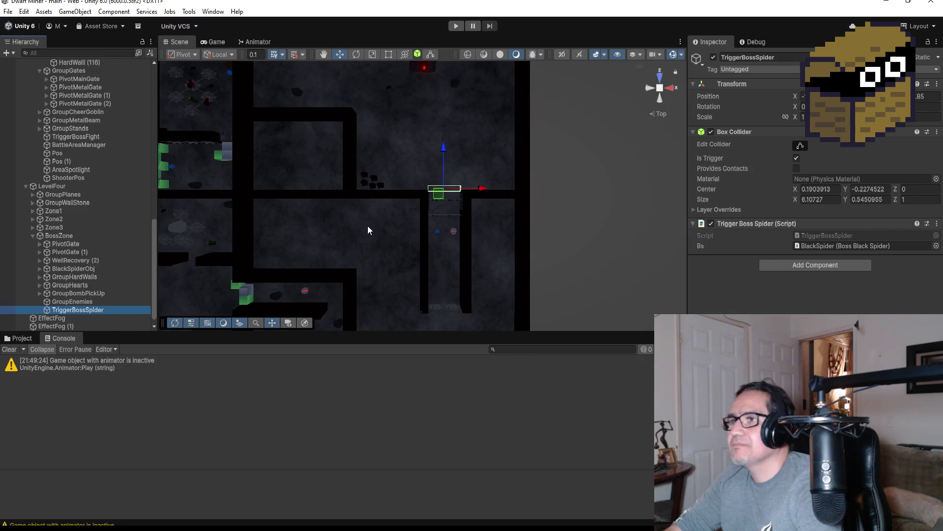
pyautogui.scroll(-2, 368, 227)
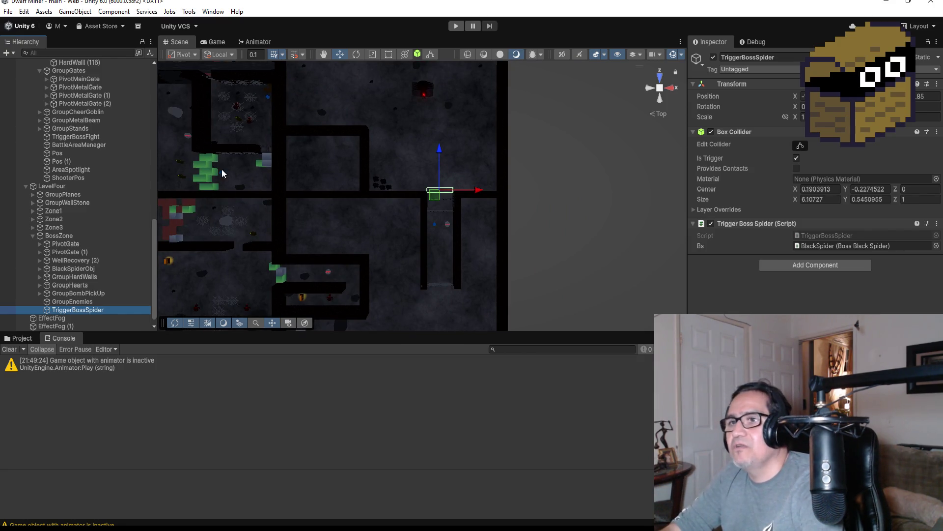
pyautogui.scroll(-6, 268, 184)
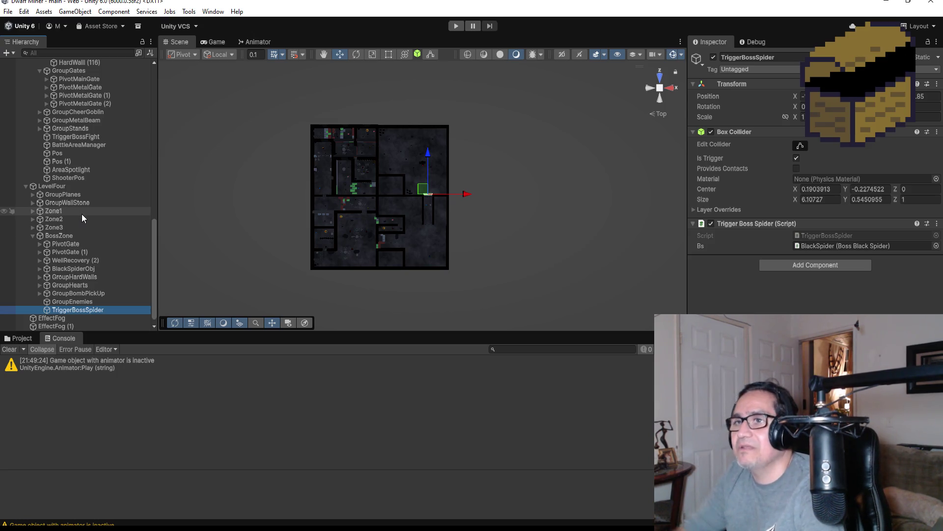
pyautogui.scroll(3, 89, 187)
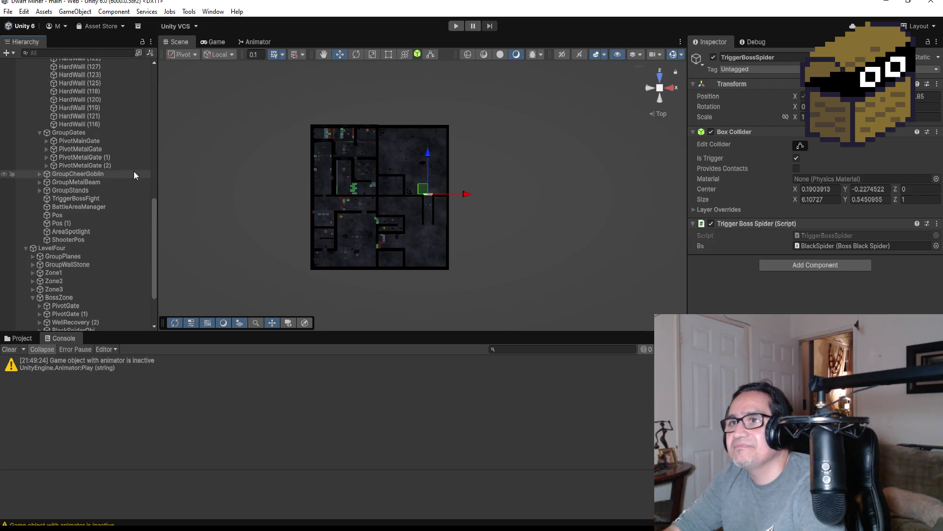
pyautogui.click(39, 133)
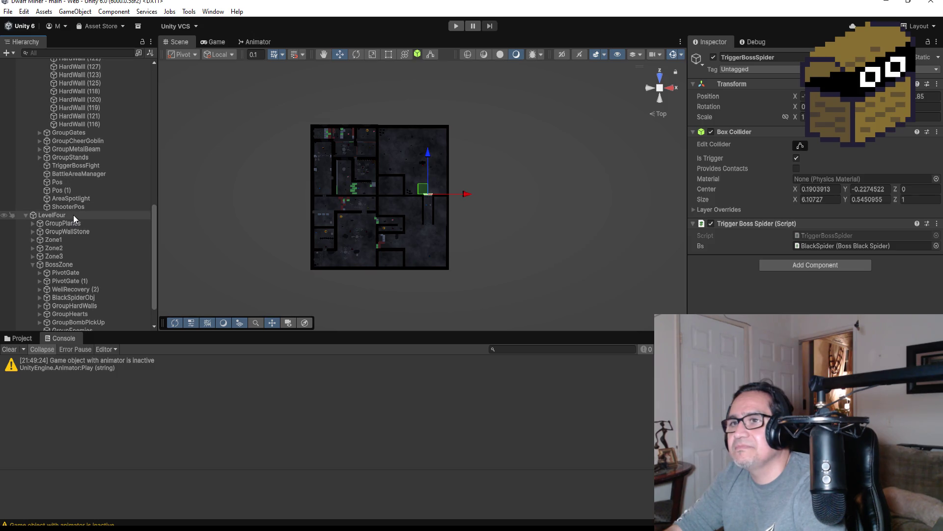
pyautogui.scroll(10, 80, 196)
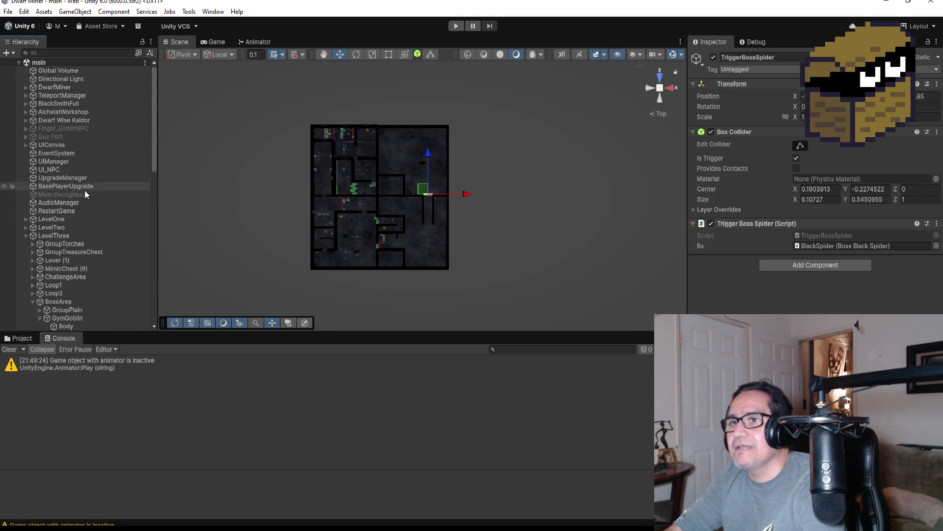
pyautogui.scroll(-5, 86, 188)
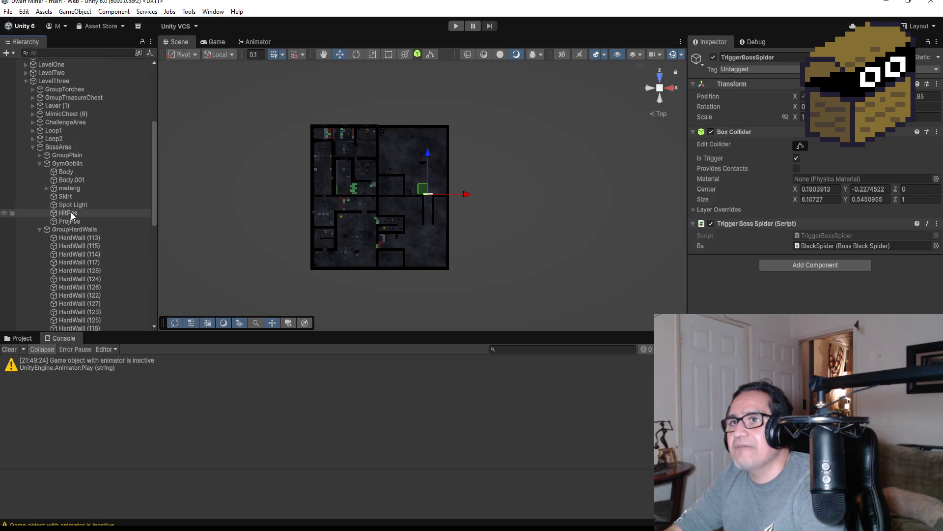
pyautogui.click(32, 145)
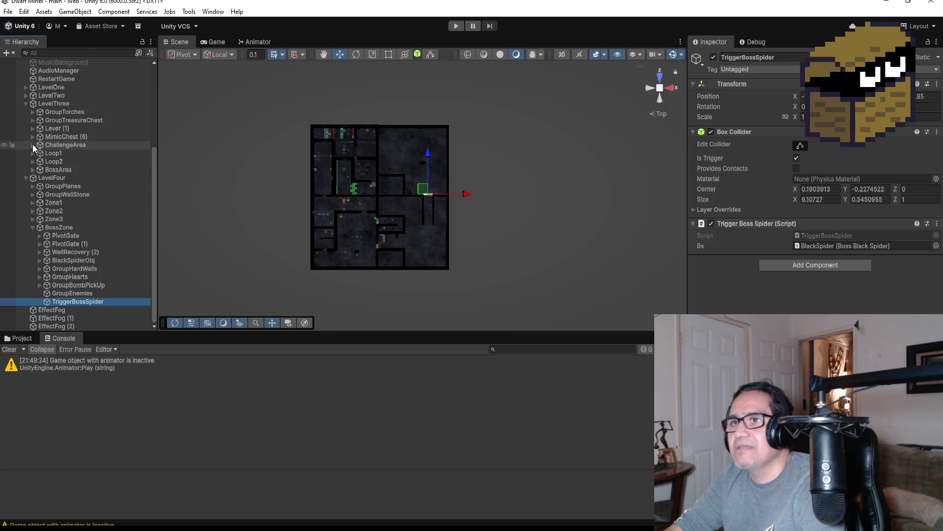
pyautogui.click(32, 211)
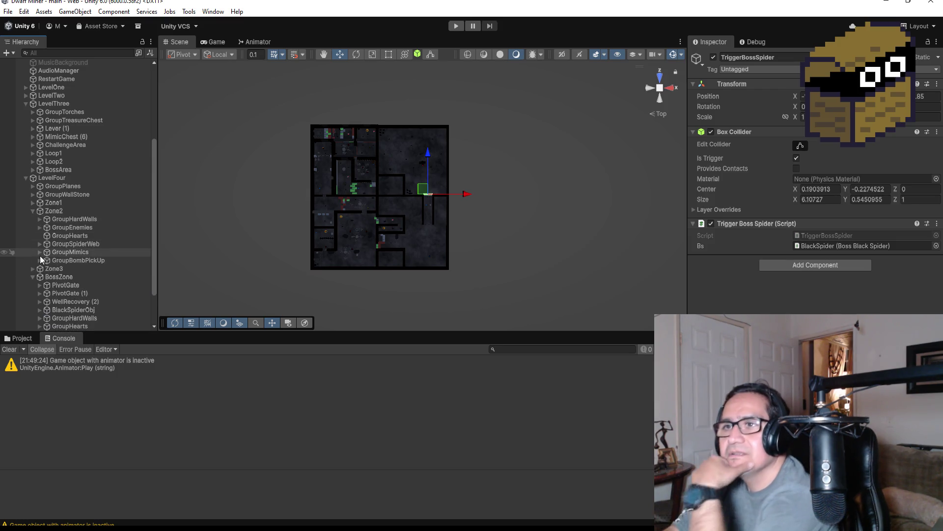
pyautogui.click(32, 211)
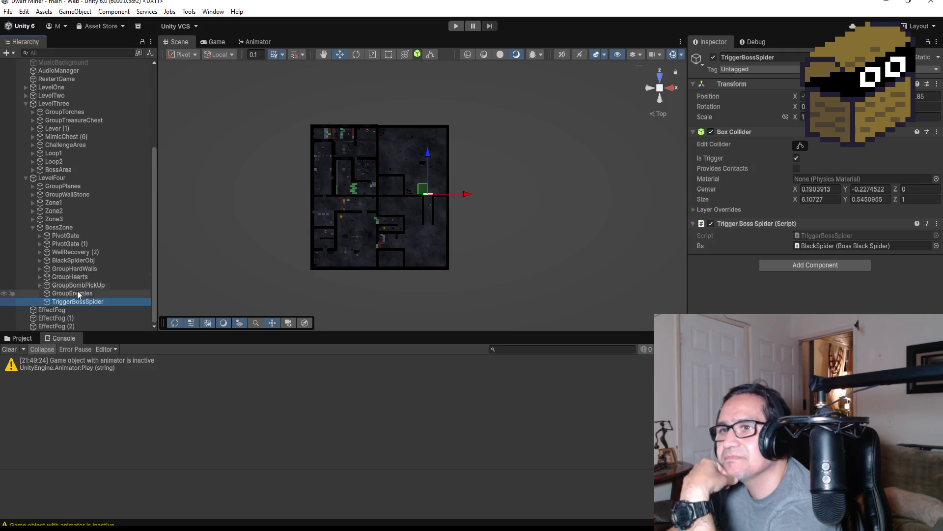
# Select WellRecovery (2) in BossZone, then collapse LevelThree and expand LevelTwo.
pyautogui.click(69, 301)
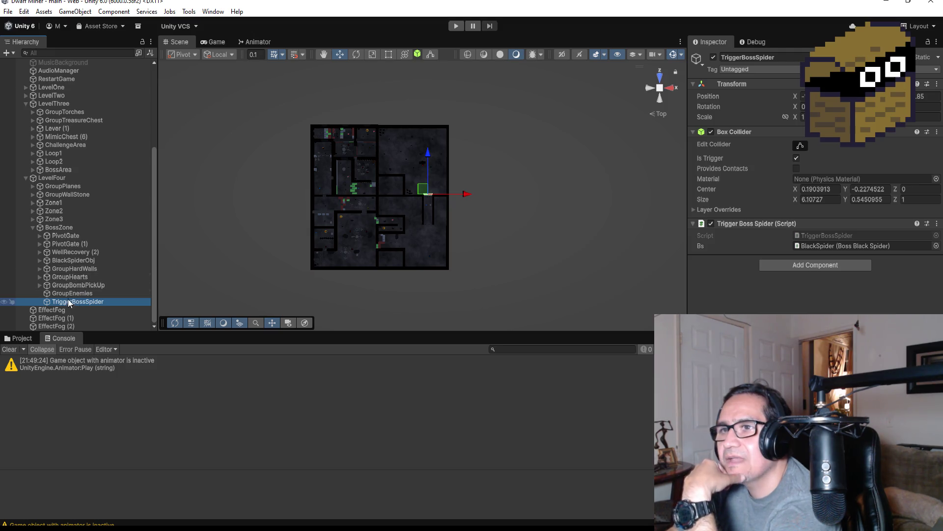
pyautogui.click(71, 252)
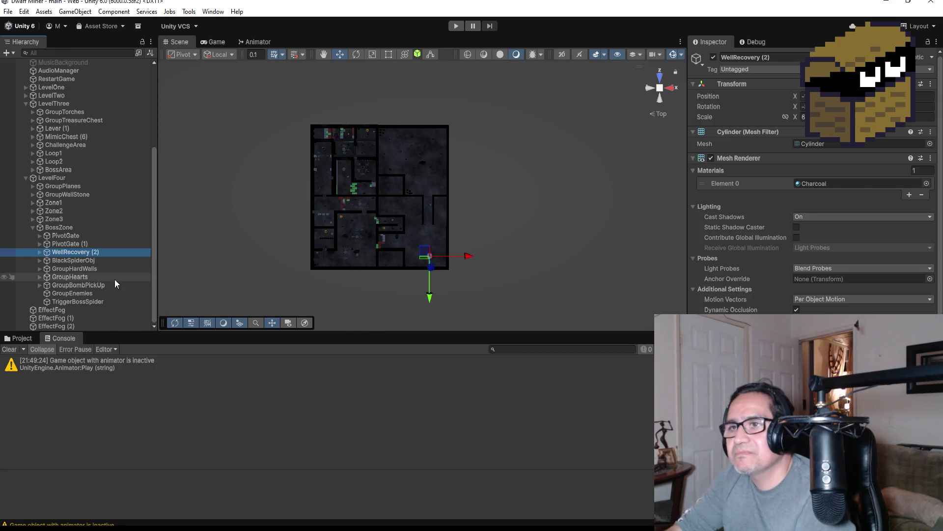
pyautogui.scroll(-8, 414, 177)
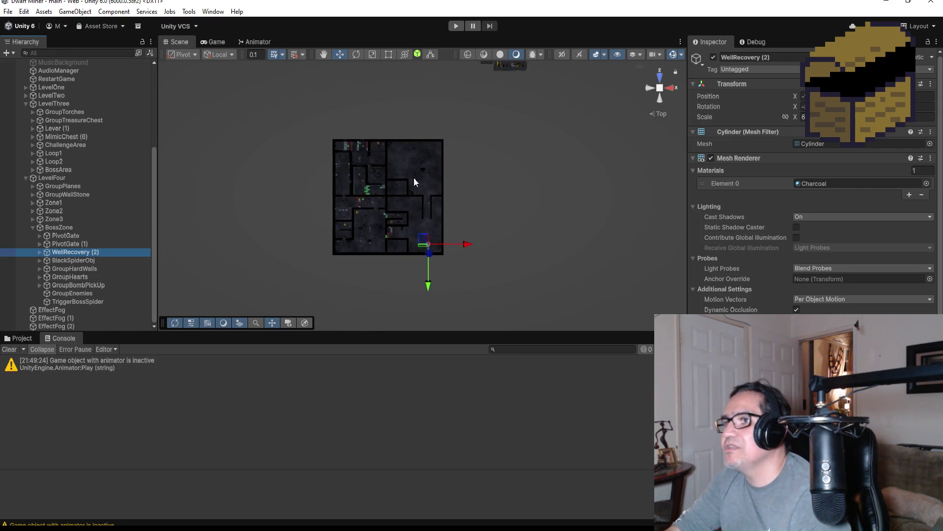
pyautogui.scroll(-2, 415, 153)
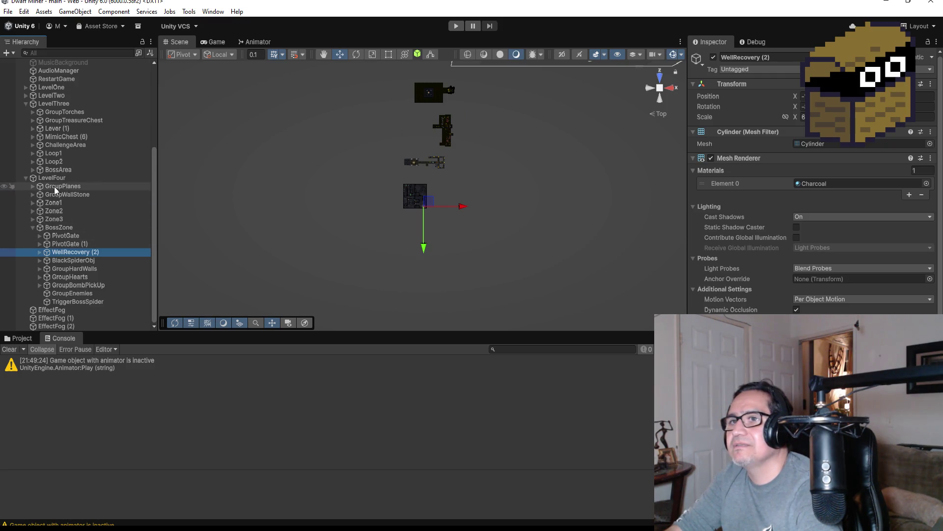
pyautogui.scroll(3, 88, 179)
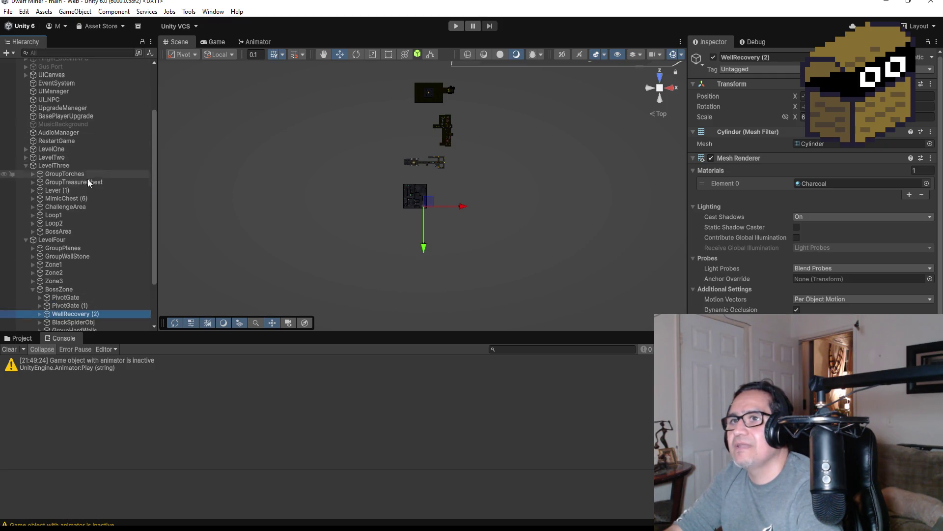
pyautogui.click(26, 164)
pyautogui.click(26, 161)
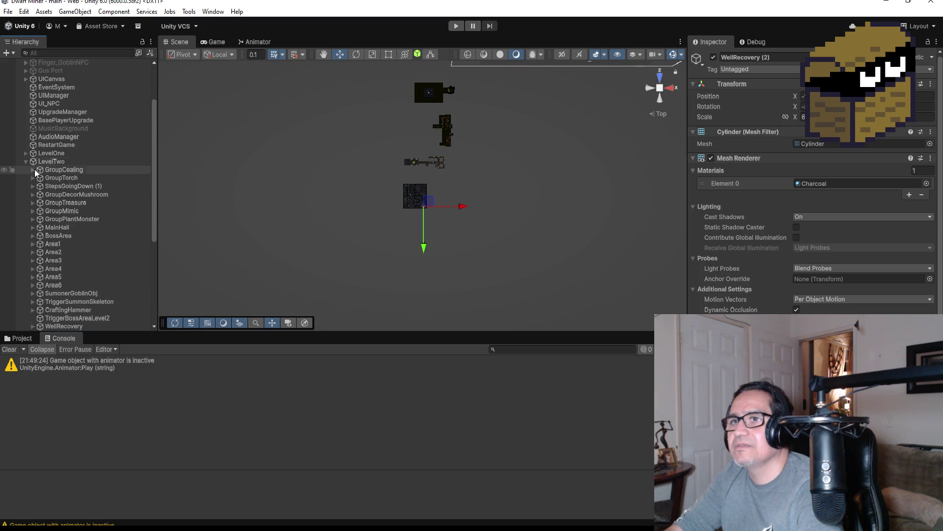
pyautogui.scroll(-5, 51, 240)
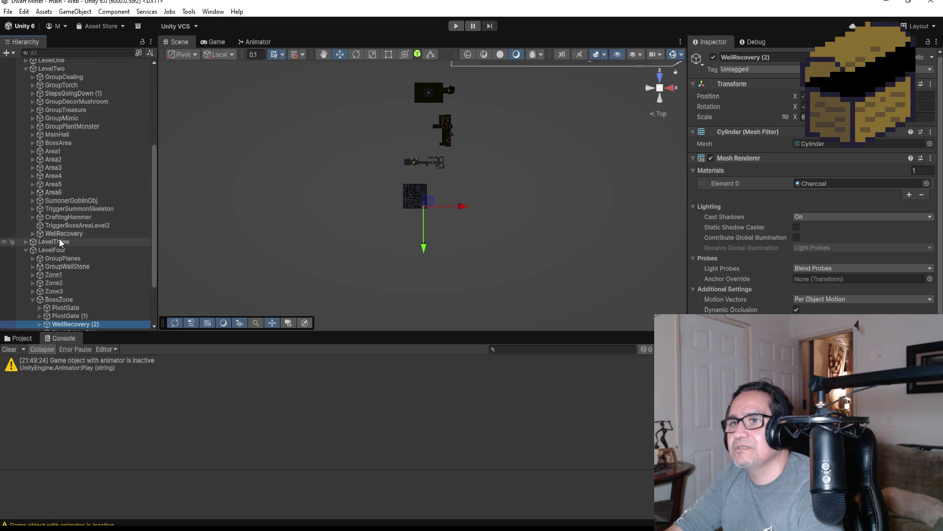
pyautogui.scroll(2, 67, 208)
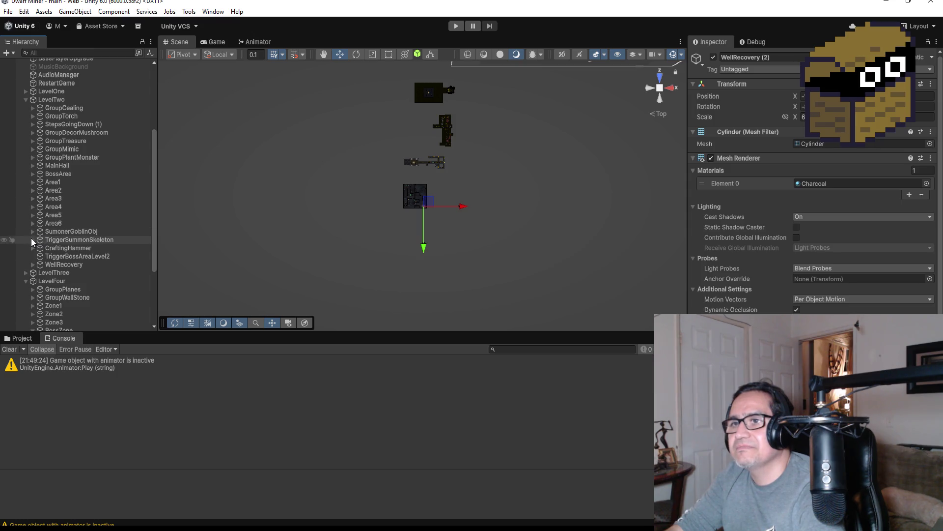
# Locate TriggerSummonSkeleton and frame LevelTwo's existing lever in a perspective view.
pyautogui.doubleClick(69, 240)
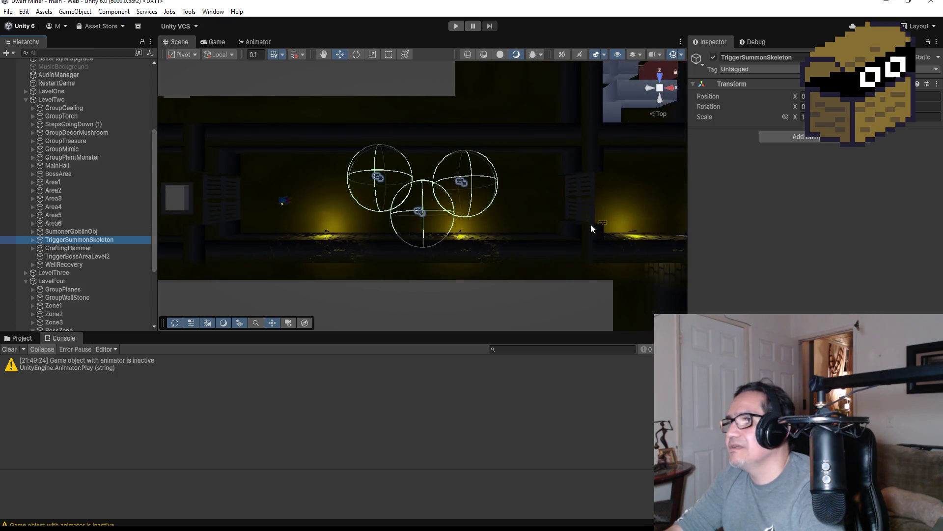
pyautogui.scroll(-2, 561, 232)
pyautogui.click(563, 219)
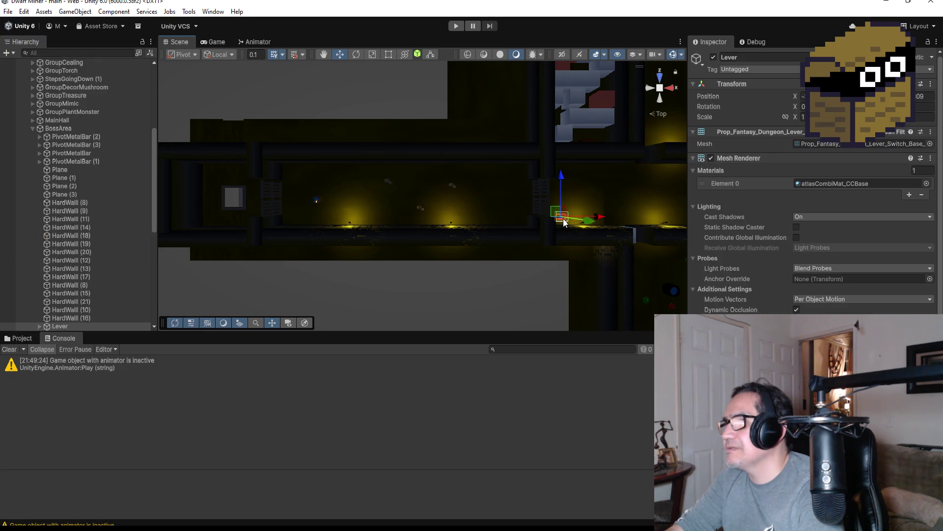
pyautogui.press('f')
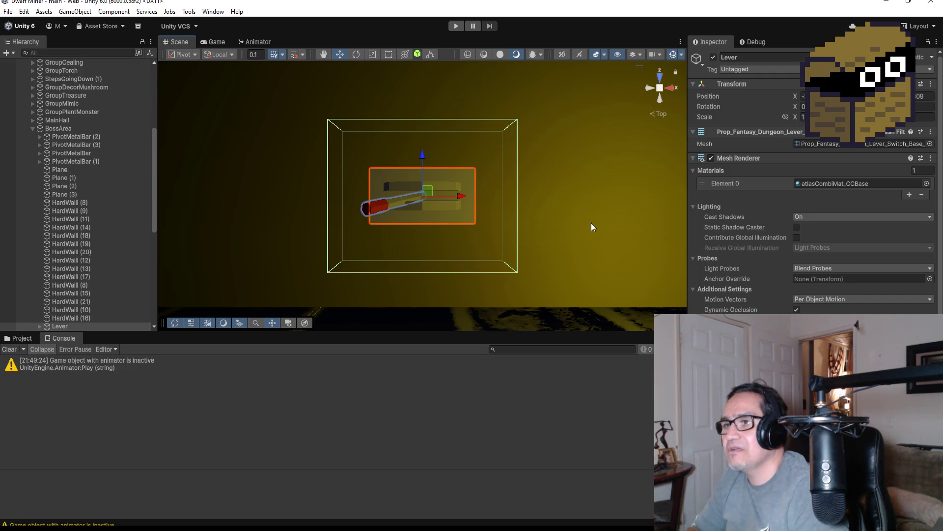
pyautogui.moveTo(589, 223)
pyautogui.mouseDown()
pyautogui.moveTo(594, 240)
pyautogui.moveTo(572, 231)
pyautogui.moveTo(451, 103)
pyautogui.moveTo(446, 128)
pyautogui.moveTo(565, 209)
pyautogui.mouseUp()
pyautogui.scroll(-5, 857, 295)
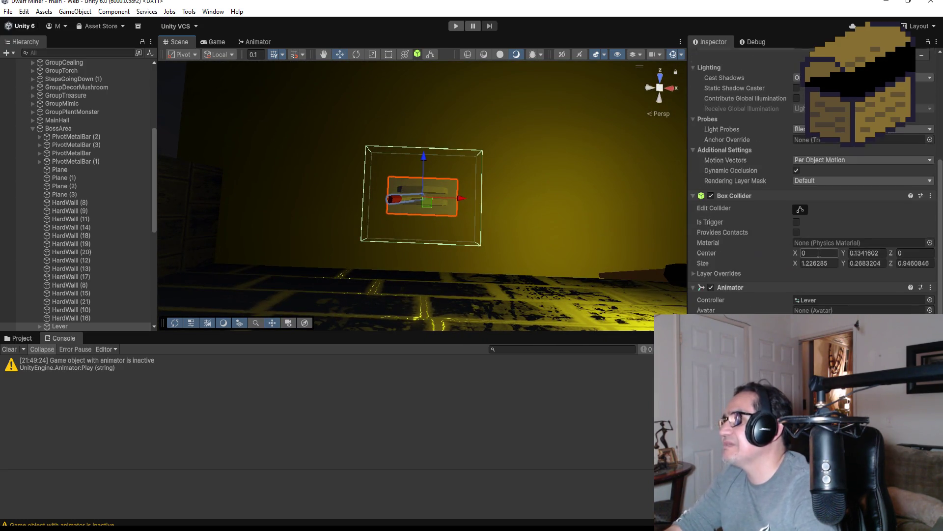
pyautogui.scroll(5, 857, 294)
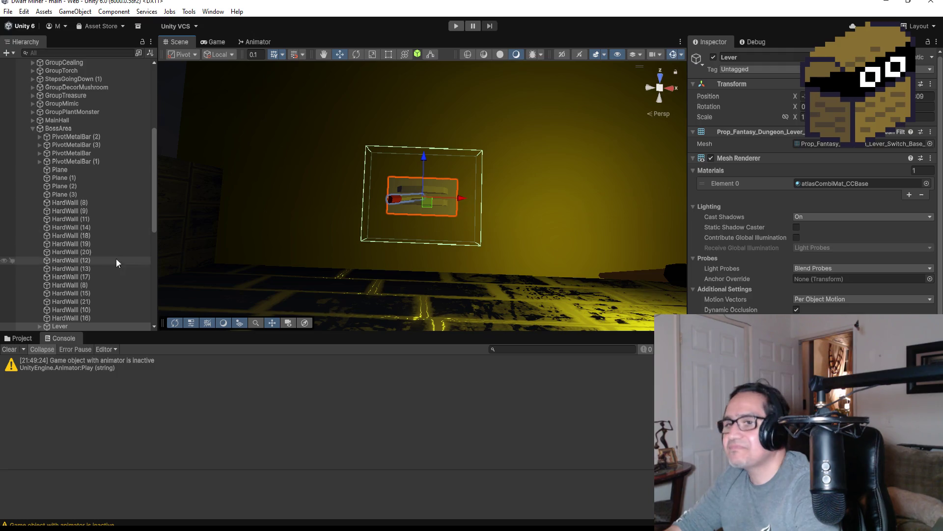
pyautogui.scroll(-4, 113, 255)
# Return to a top-down view and duplicate the original Lever.
pyautogui.click(58, 232)
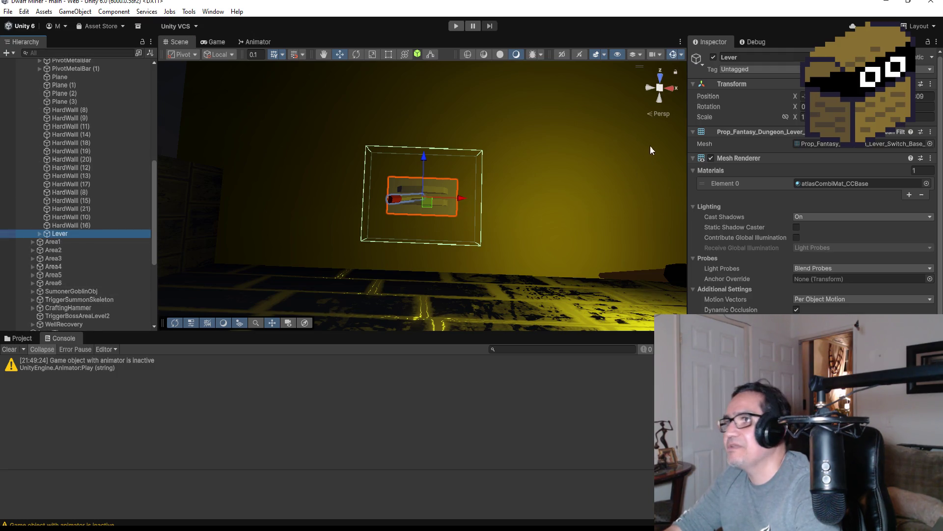
pyautogui.click(660, 80)
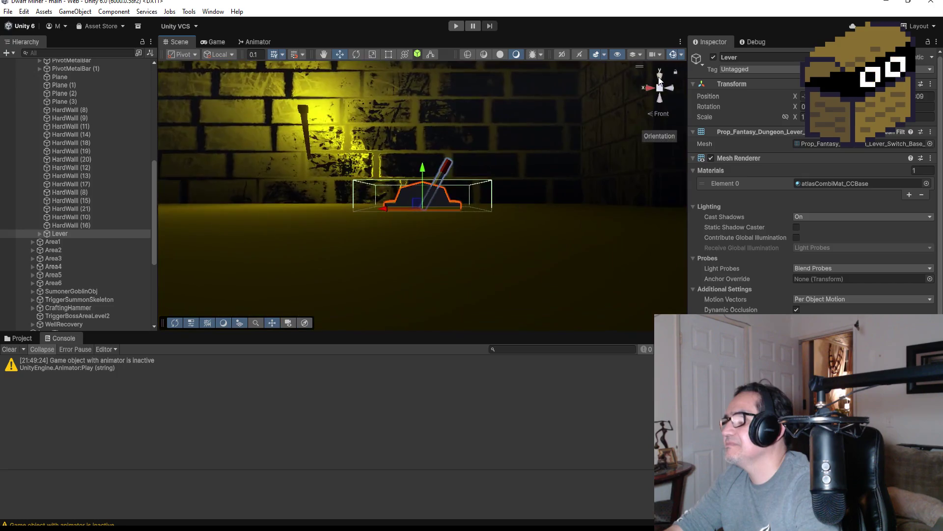
pyautogui.scroll(-10, 470, 185)
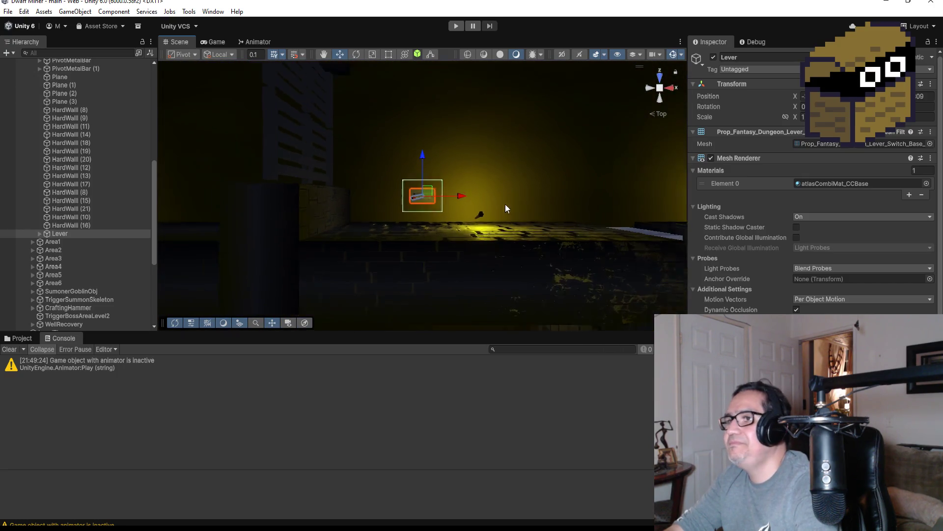
pyautogui.scroll(-3, 497, 205)
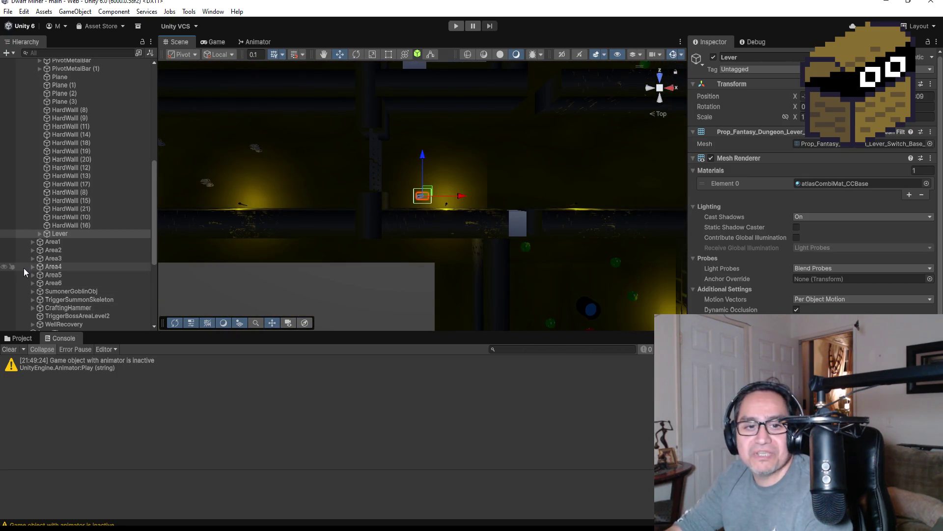
pyautogui.click(65, 234)
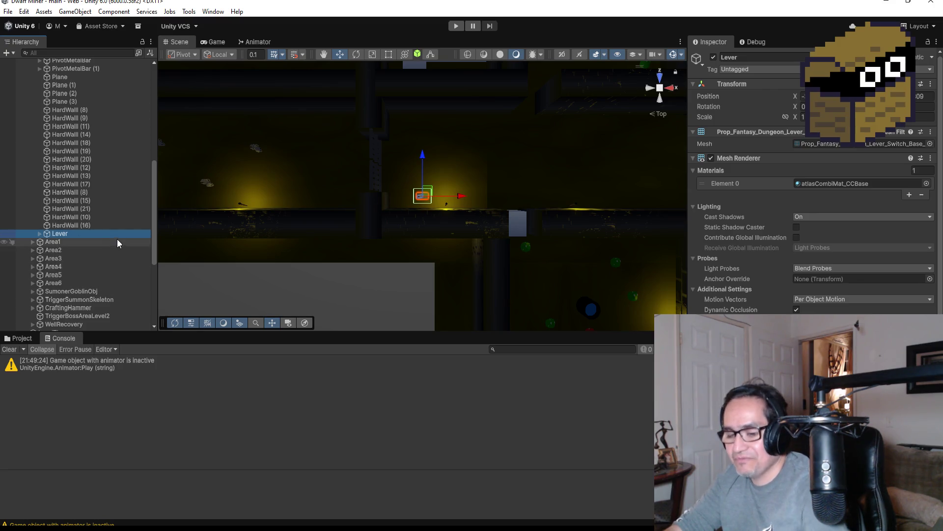
pyautogui.hotkey('ctrl', 'd')
# Move the Lever (1) copy under LevelFour > BossZone and slide it toward the boss area.
pyautogui.moveTo(75, 244)
pyautogui.mouseDown()
pyautogui.moveTo(78, 329)
pyautogui.moveTo(84, 235)
pyautogui.mouseUp()
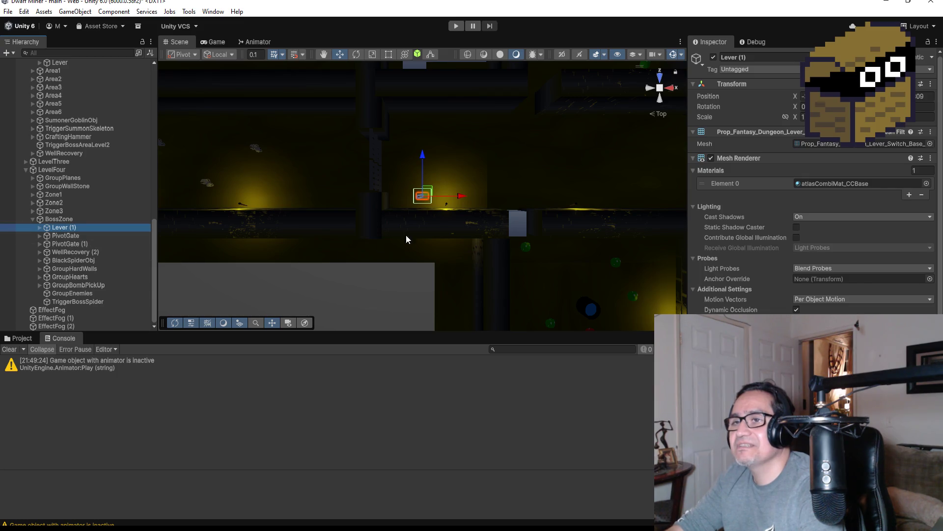
pyautogui.scroll(-10, 520, 215)
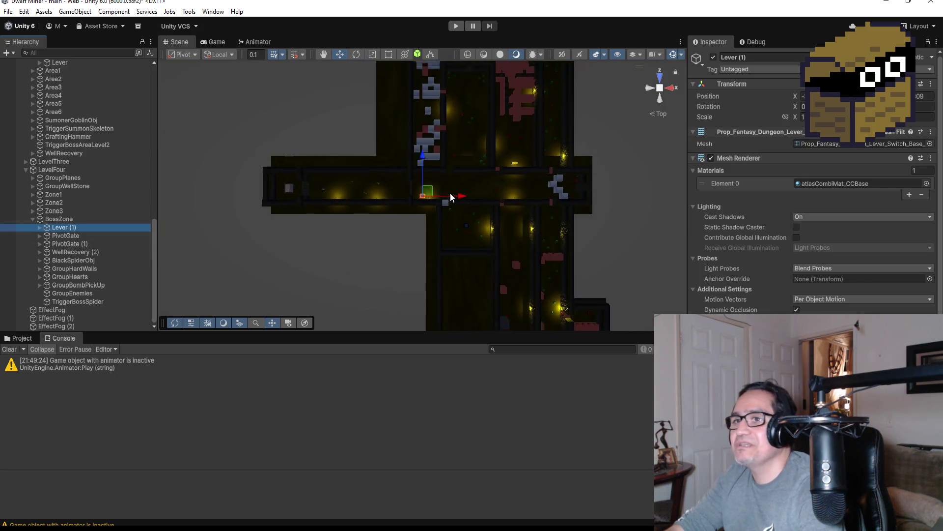
pyautogui.scroll(-10, 449, 206)
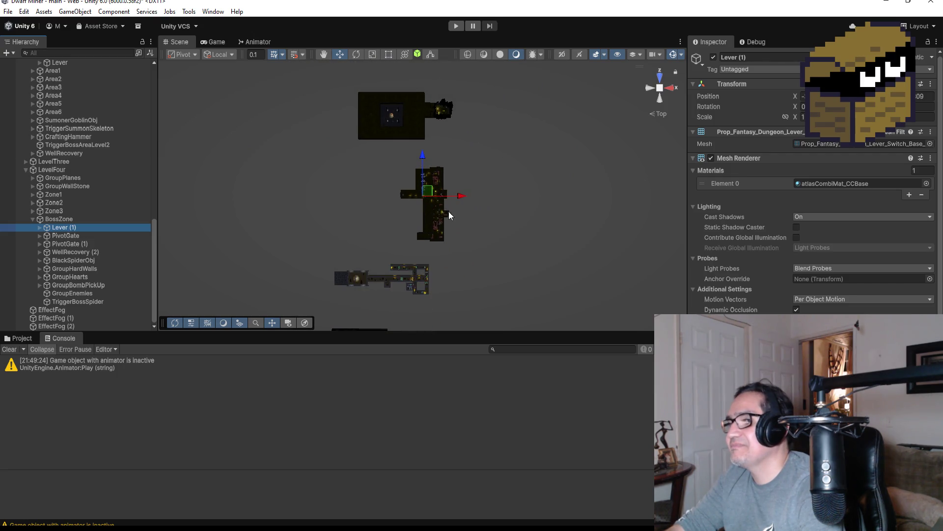
pyautogui.scroll(-3, 443, 193)
pyautogui.moveTo(424, 155); pyautogui.dragTo(423, 157)
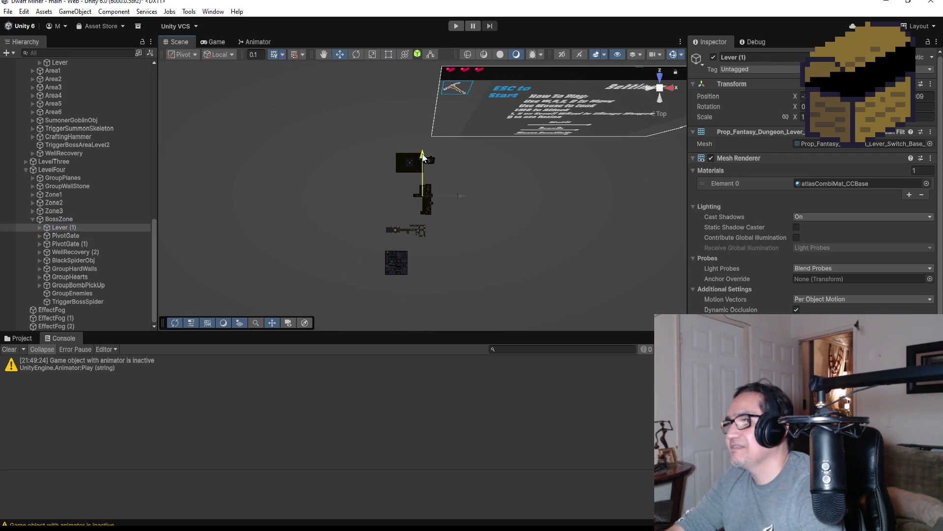
pyautogui.moveTo(414, 216); pyautogui.dragTo(417, 217)
pyautogui.moveTo(455, 257); pyautogui.dragTo(434, 264)
pyautogui.press('f')
# Position Lever (1) in the boss corridor just below the gate bars.
pyautogui.scroll(-5, 452, 154)
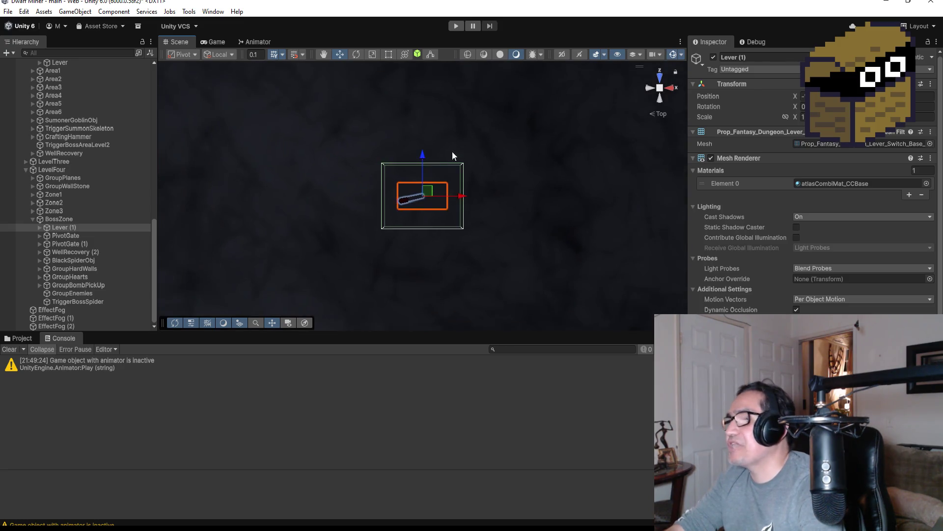
pyautogui.scroll(-8, 490, 207)
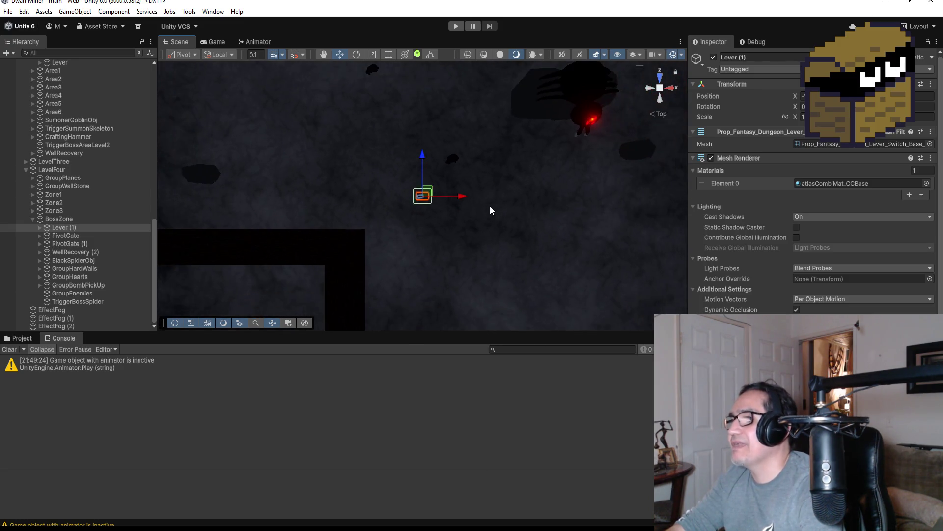
pyautogui.scroll(-2, 476, 203)
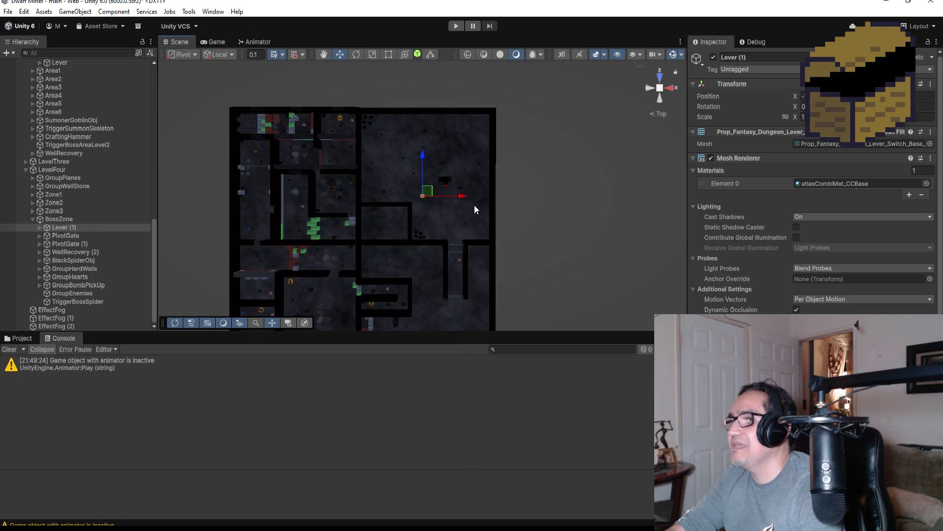
pyautogui.moveTo(421, 161); pyautogui.dragTo(422, 164)
pyautogui.moveTo(425, 215); pyautogui.dragTo(425, 216)
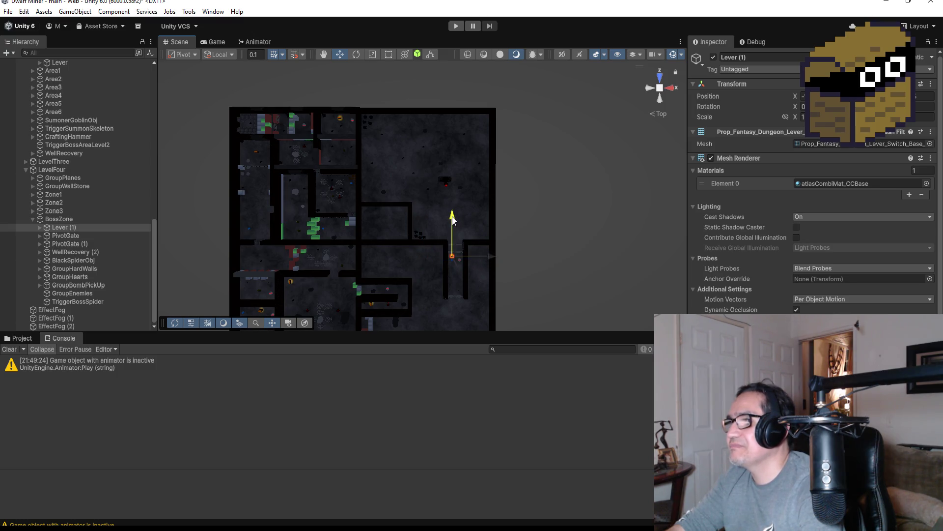
pyautogui.press('f')
pyautogui.scroll(-10, 561, 207)
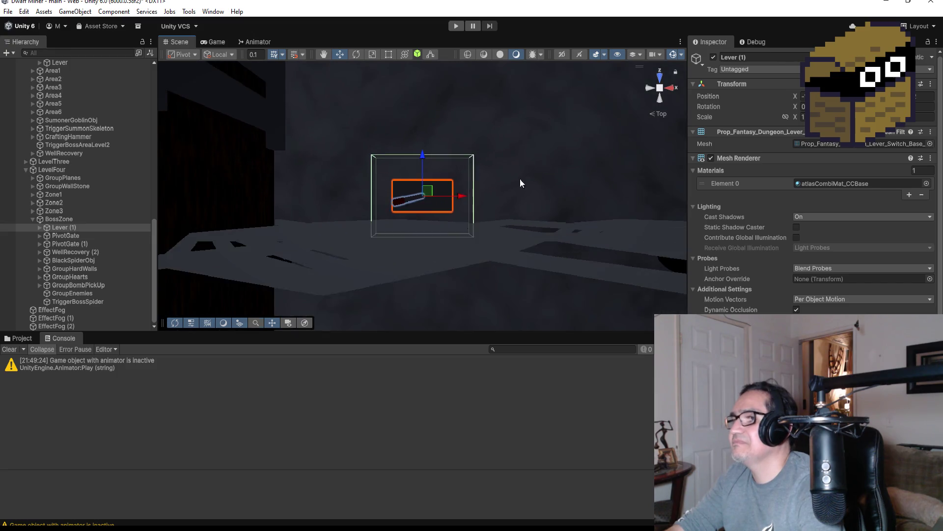
pyautogui.scroll(-1, 423, 157)
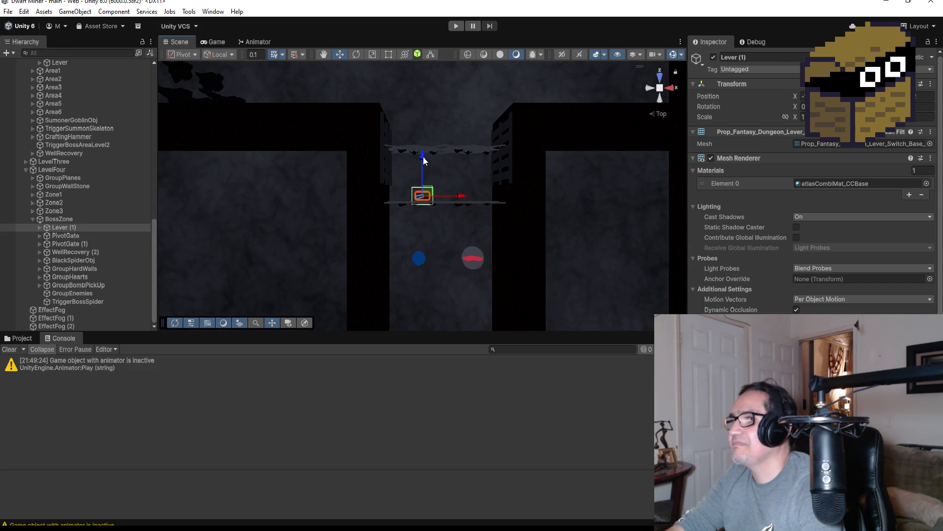
pyautogui.moveTo(463, 240); pyautogui.dragTo(485, 238)
pyautogui.moveTo(447, 199); pyautogui.dragTo(446, 196)
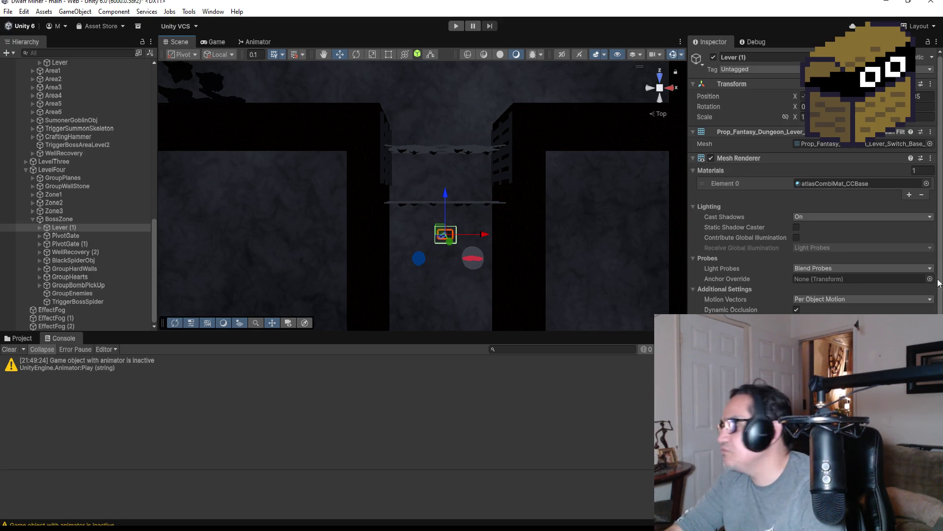
pyautogui.scroll(-5, 810, 187)
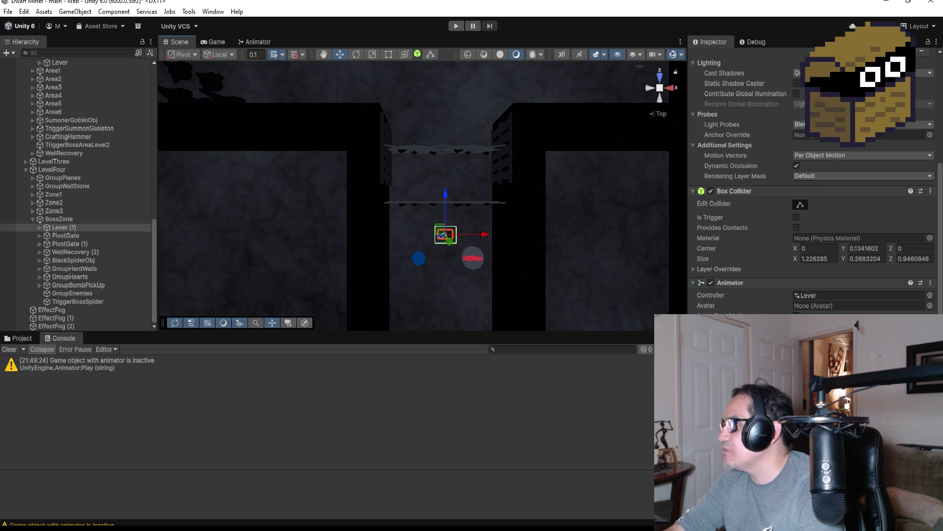
# Remove the Animator component from Lever (1) and check it in perspective.
pyautogui.rightClick(832, 245)
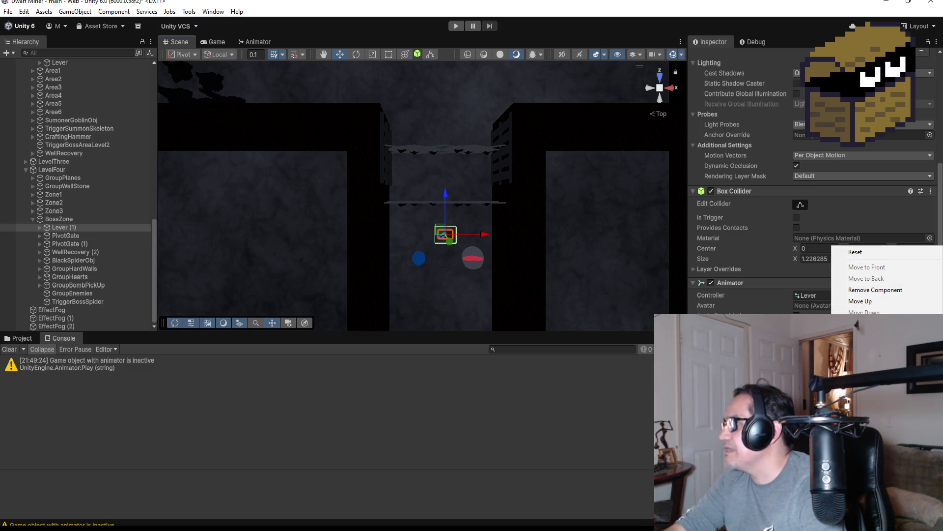
pyautogui.click(883, 293)
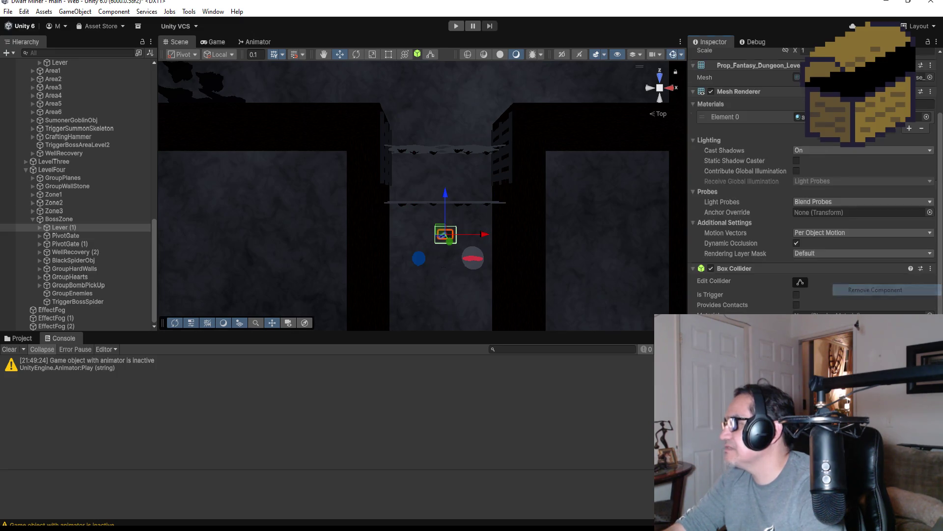
pyautogui.press('f')
pyautogui.moveTo(530, 234)
pyautogui.mouseDown()
pyautogui.moveTo(461, 264)
pyautogui.moveTo(456, 94)
pyautogui.moveTo(459, 125)
pyautogui.moveTo(451, 110)
pyautogui.moveTo(465, 113)
pyautogui.mouseUp()
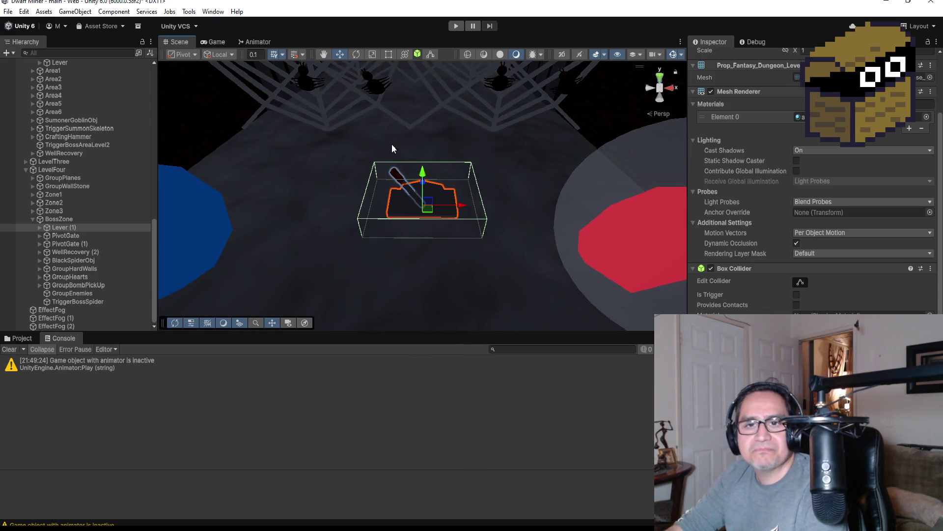
pyautogui.click(660, 74)
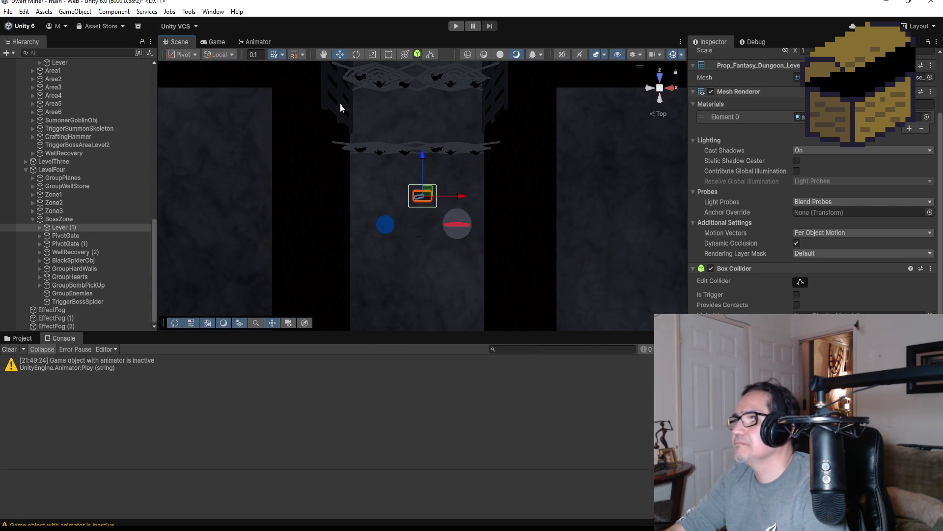
# Select the PivotGate gate object and switch to the Rotate tool.
pyautogui.click(341, 104)
pyautogui.press('f')
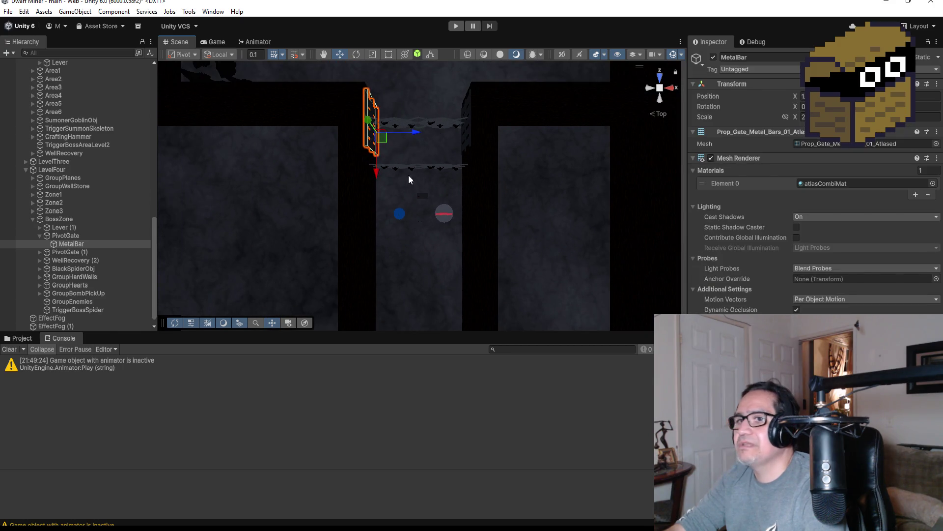
pyautogui.click(40, 236)
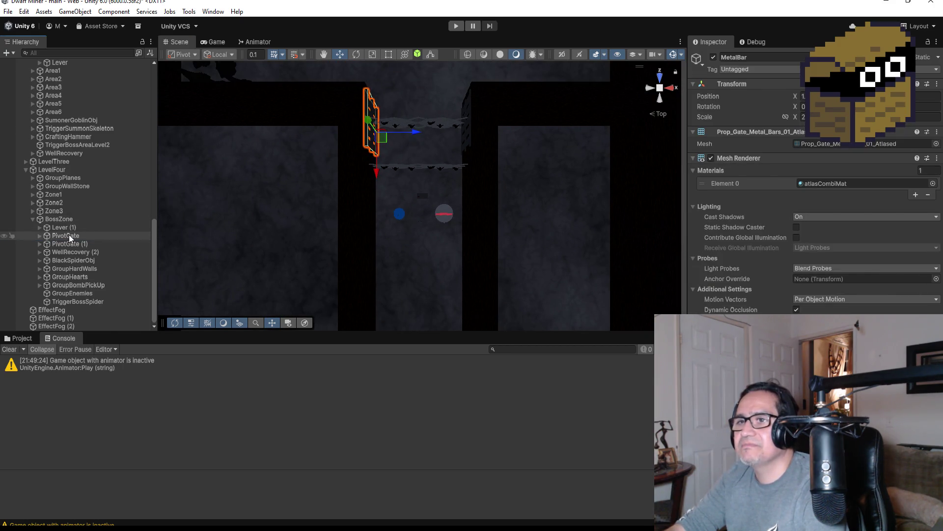
pyautogui.click(76, 235)
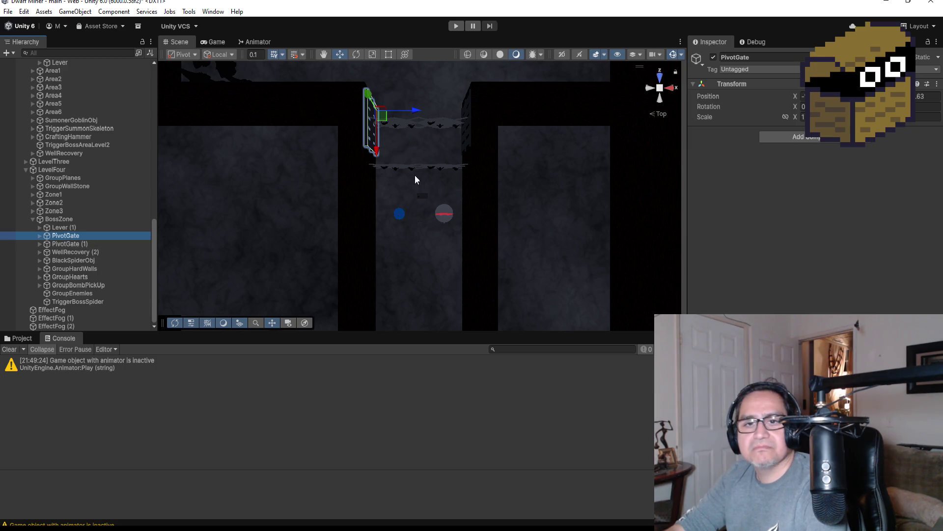
pyautogui.scroll(-3, 402, 150)
pyautogui.click(356, 55)
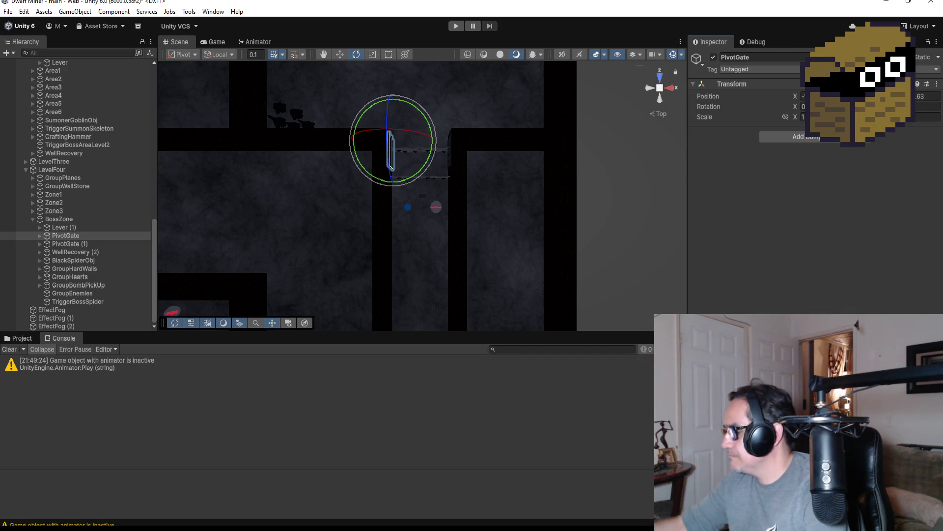
# Set a 90° rotation on both PivotGate and PivotGate (1).
pyautogui.write('90')
pyautogui.press('Return')
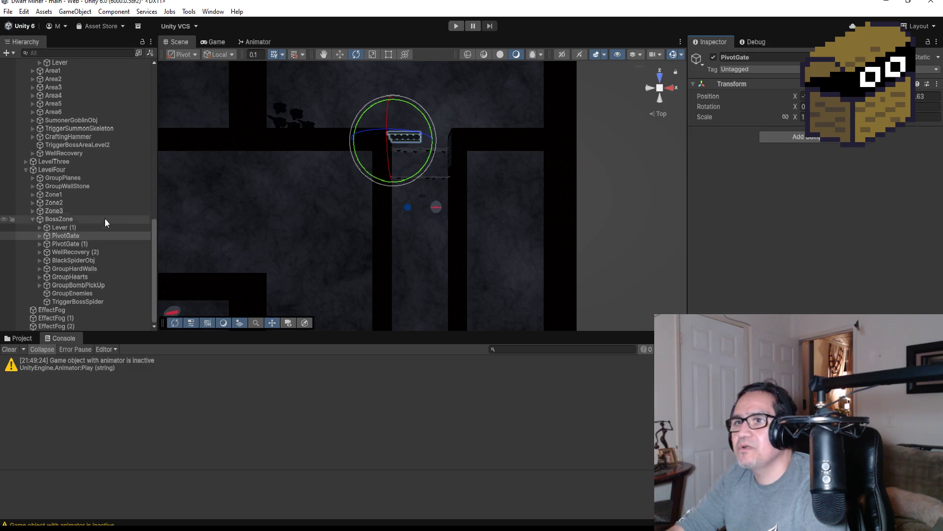
pyautogui.click(93, 245)
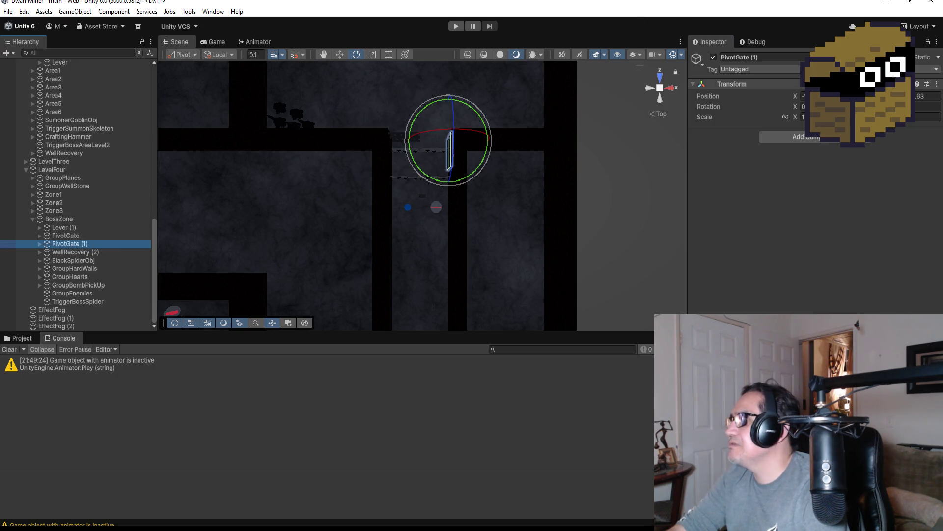
pyautogui.click(909, 107)
pyautogui.write('90')
pyautogui.press('Return')
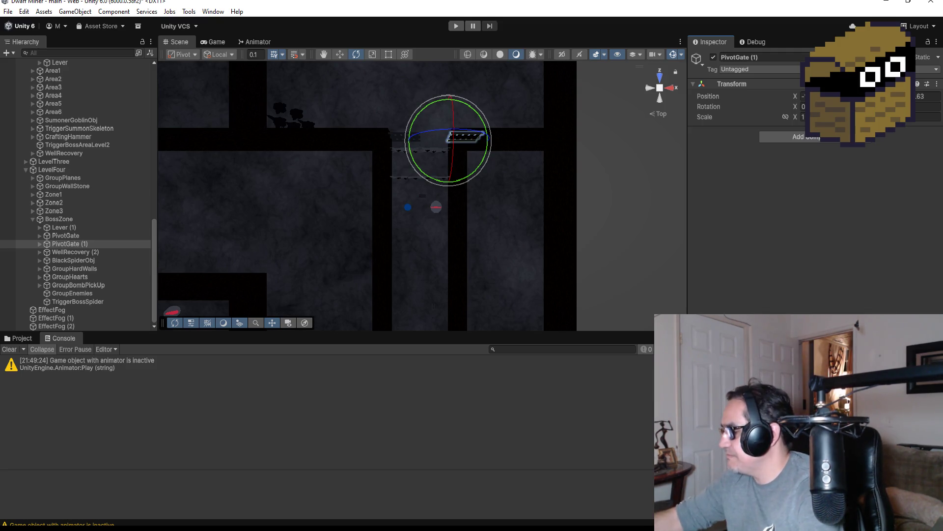
# Compare PivotGate (1)'s rotation using undo and redo, then frame it in the scene.
pyautogui.hotkey('ctrl', 'z')
pyautogui.hotkey('ctrl', 'y')
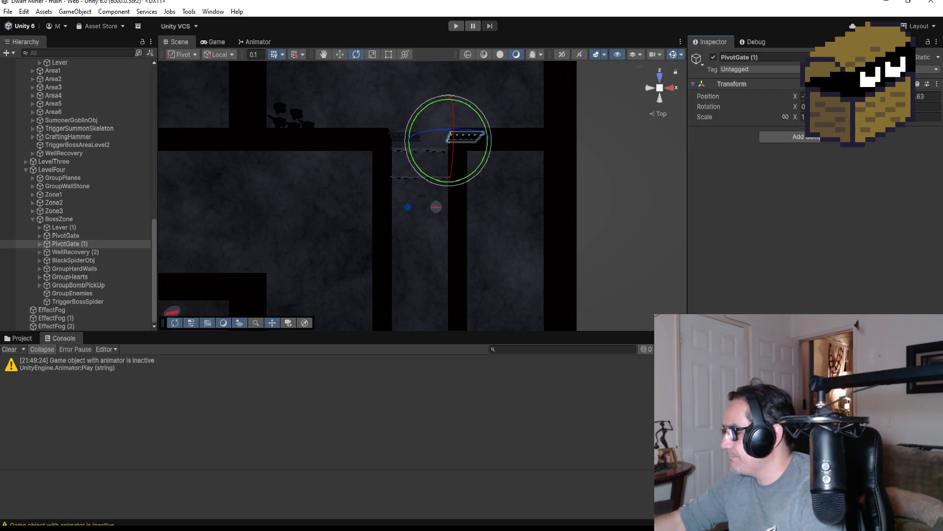
pyautogui.hotkey('ctrl', 'z')
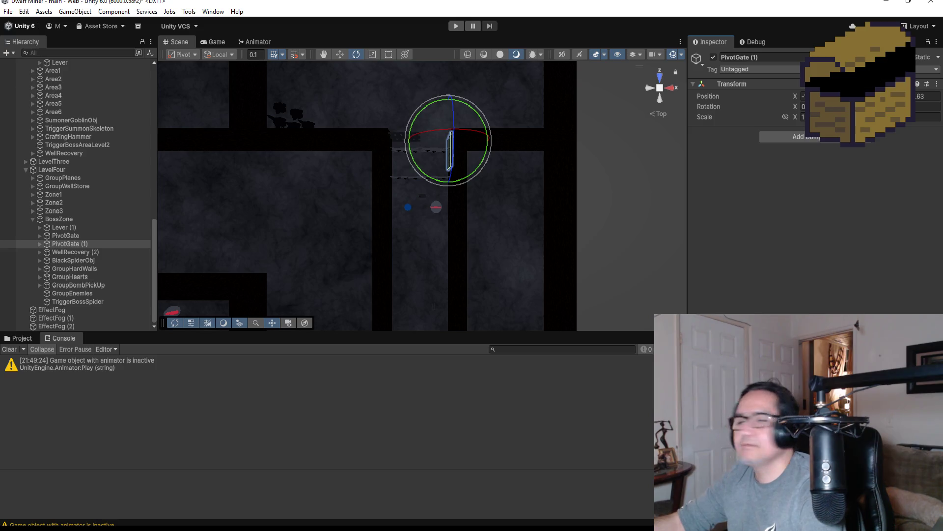
pyautogui.hotkey('ctrl', 'y')
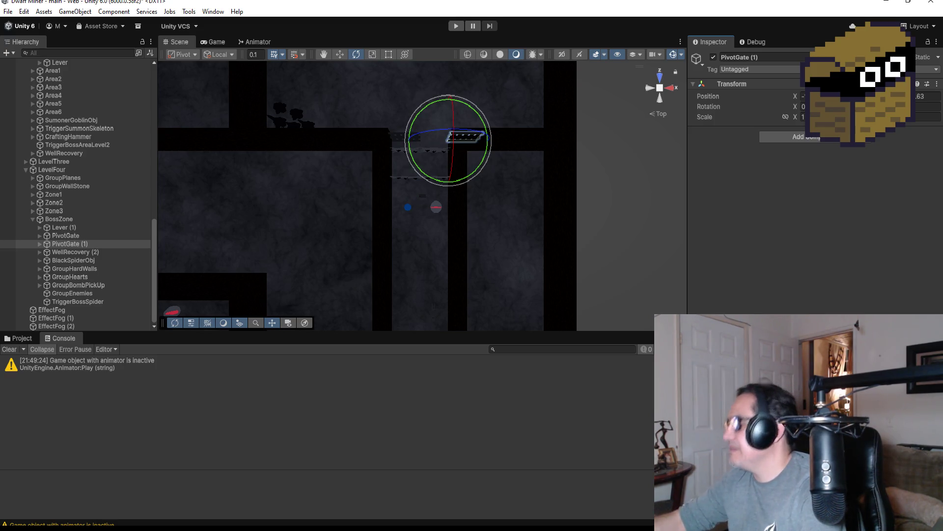
pyautogui.hotkey('ctrl', 'z')
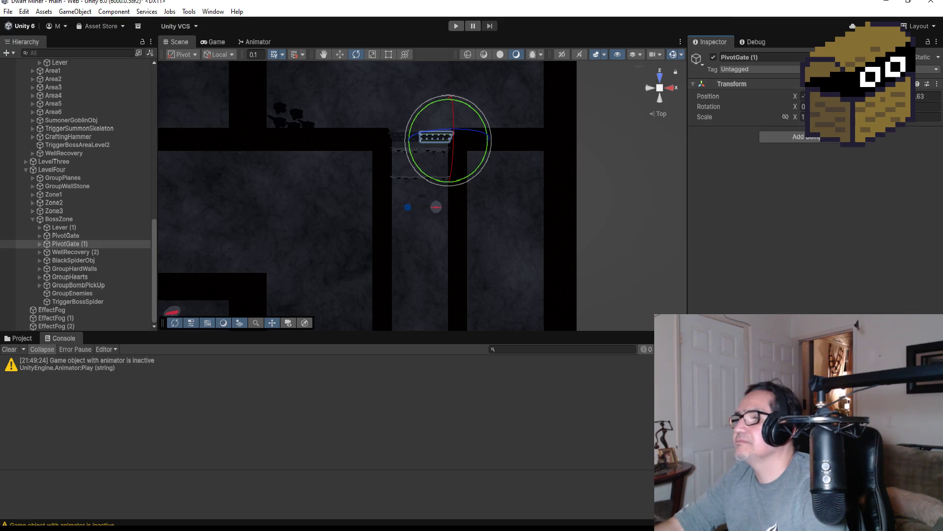
pyautogui.doubleClick(81, 243)
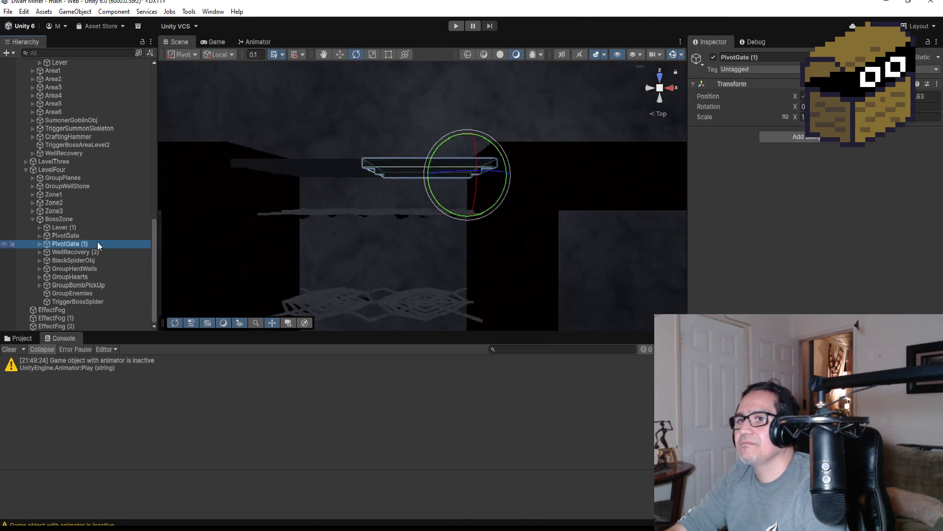
# Orbit around the rotated gate in perspective, then select Lever (1).
pyautogui.moveTo(453, 313)
pyautogui.mouseDown()
pyautogui.moveTo(465, 135)
pyautogui.moveTo(455, 220)
pyautogui.mouseUp()
pyautogui.scroll(-3, 455, 219)
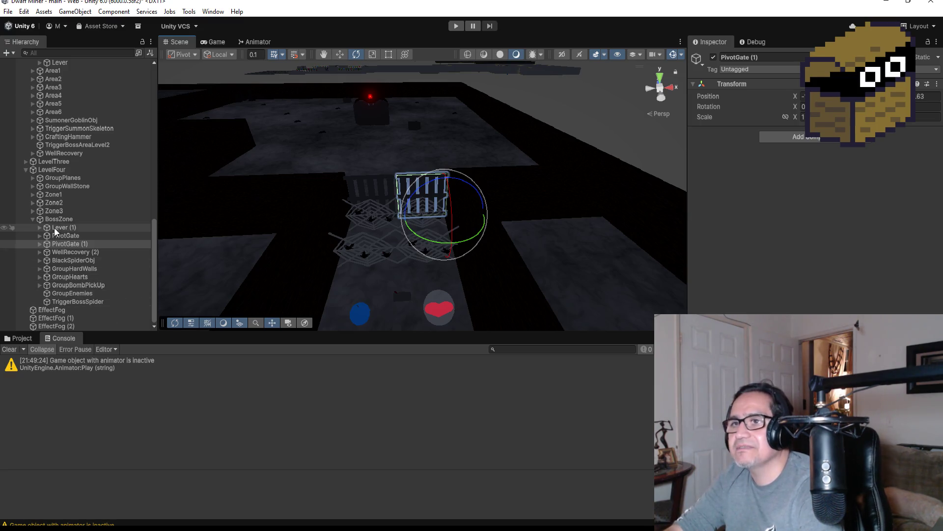
pyautogui.click(61, 228)
pyautogui.scroll(-3, 811, 196)
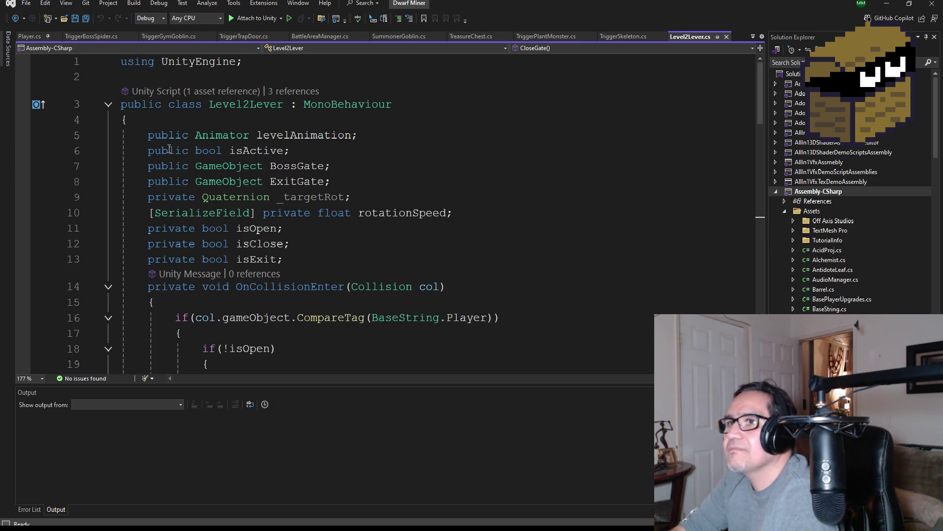
# Select the Level2Lever class body from line 5 to the final brace, then look for Level4Lever.cs.
pyautogui.click(128, 134)
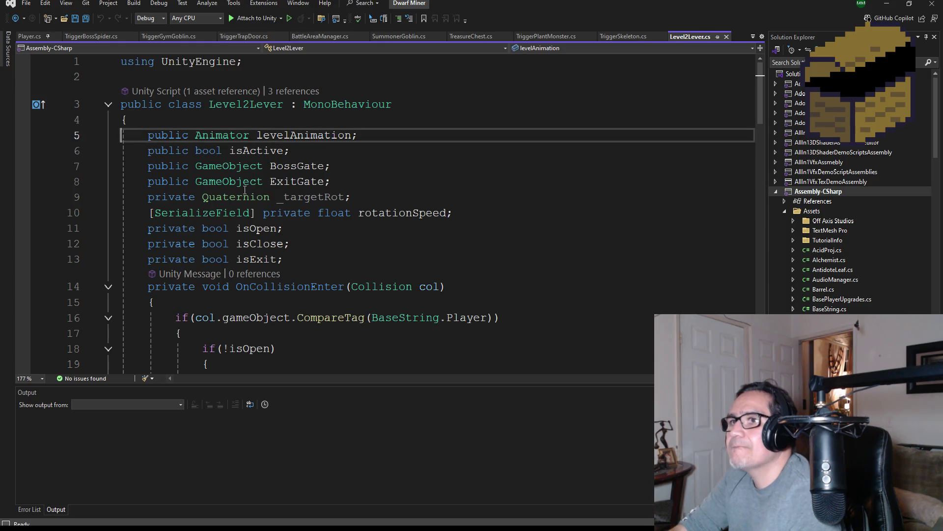
pyautogui.scroll(-7, 309, 229)
pyautogui.scroll(-14, 309, 228)
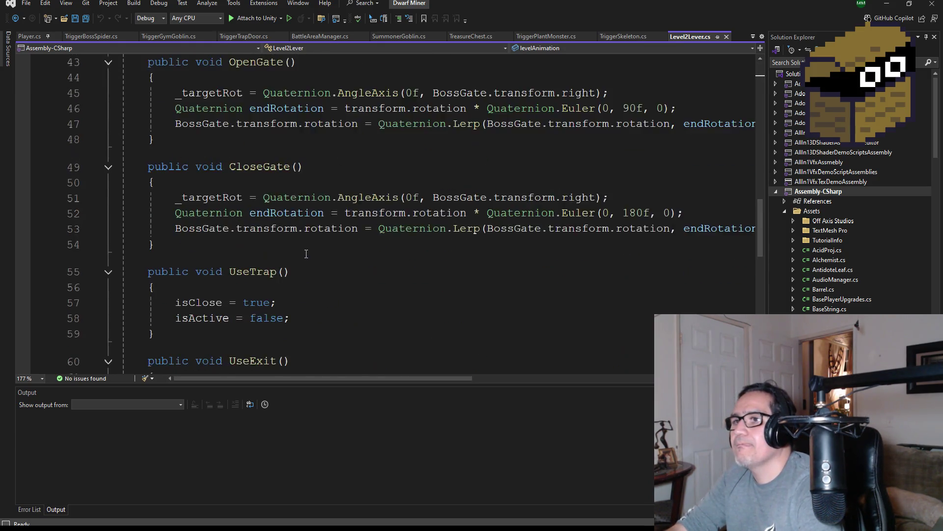
pyautogui.keyDown('shift'); pyautogui.click(183, 172); pyautogui.keyUp('shift')
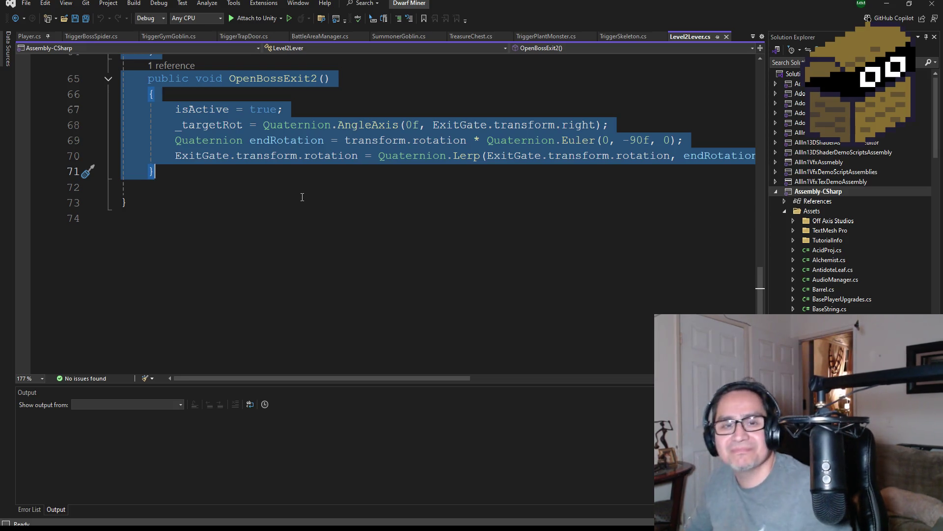
pyautogui.scroll(2, 270, 170)
pyautogui.scroll(2, 270, 170)
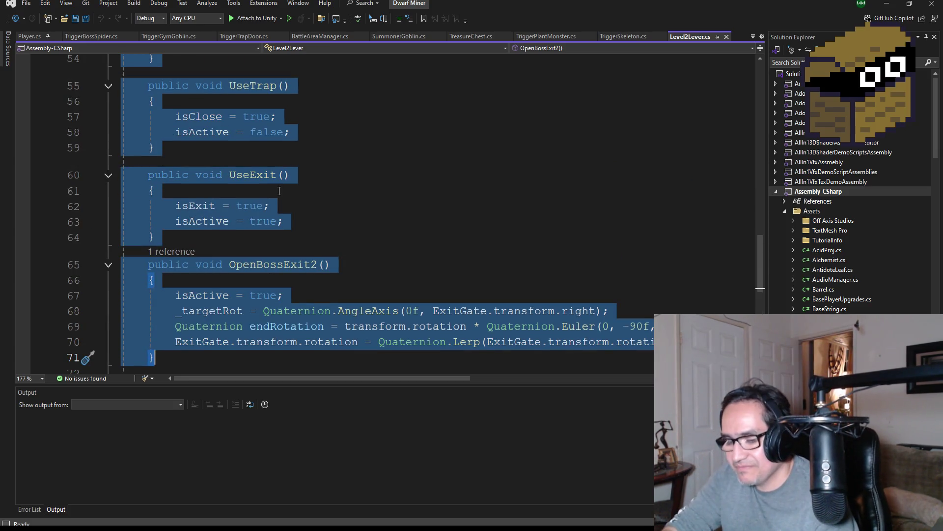
pyautogui.scroll(4, 276, 191)
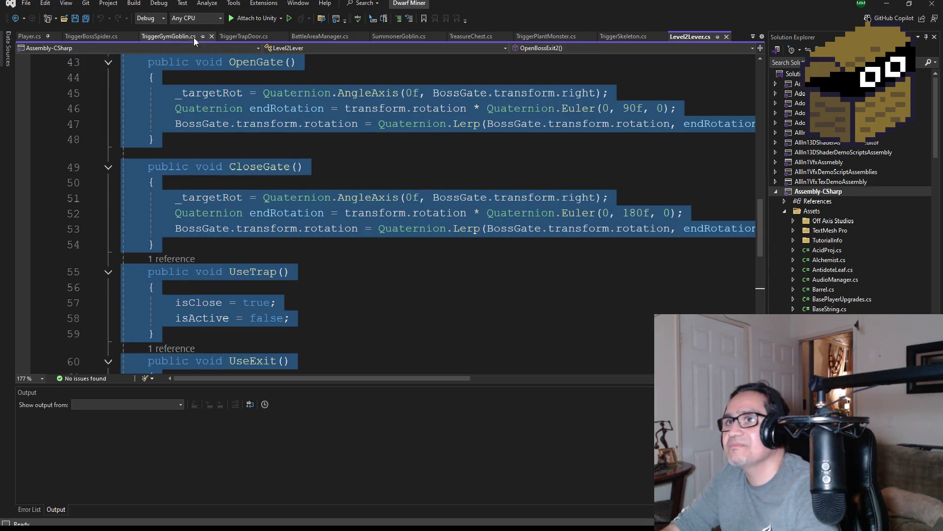
pyautogui.scroll(-15, 849, 221)
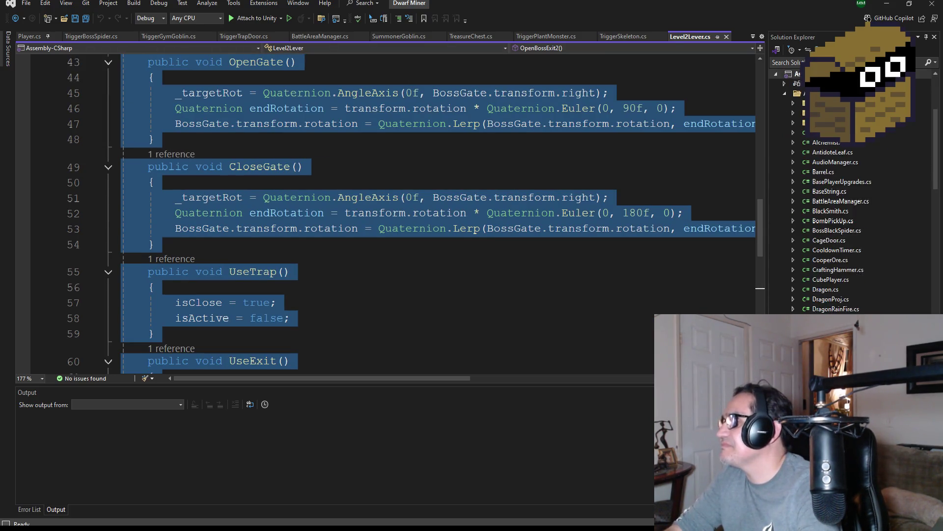
pyautogui.scroll(9, 863, 241)
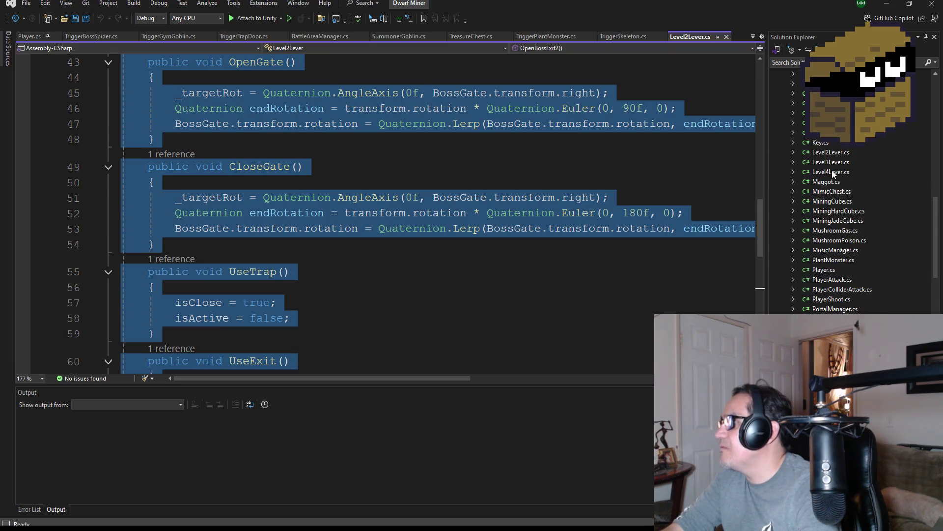
# Replace Level4Lever's default Start and Update methods with the copied lever code and save.
pyautogui.doubleClick(831, 171)
pyautogui.moveTo(154, 314); pyautogui.dragTo(103, 136)
pyautogui.press('Delete')
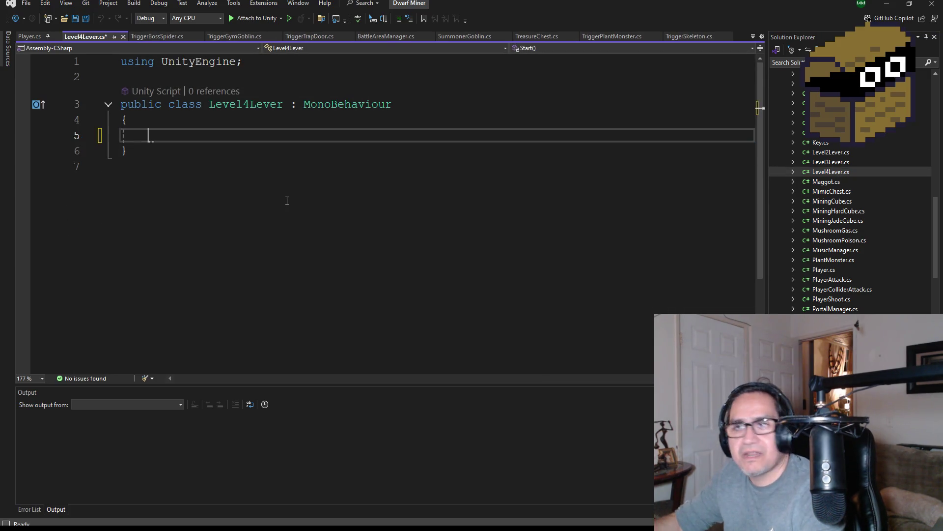
pyautogui.hotkey('ctrl', 'v')
pyautogui.scroll(15, 287, 201)
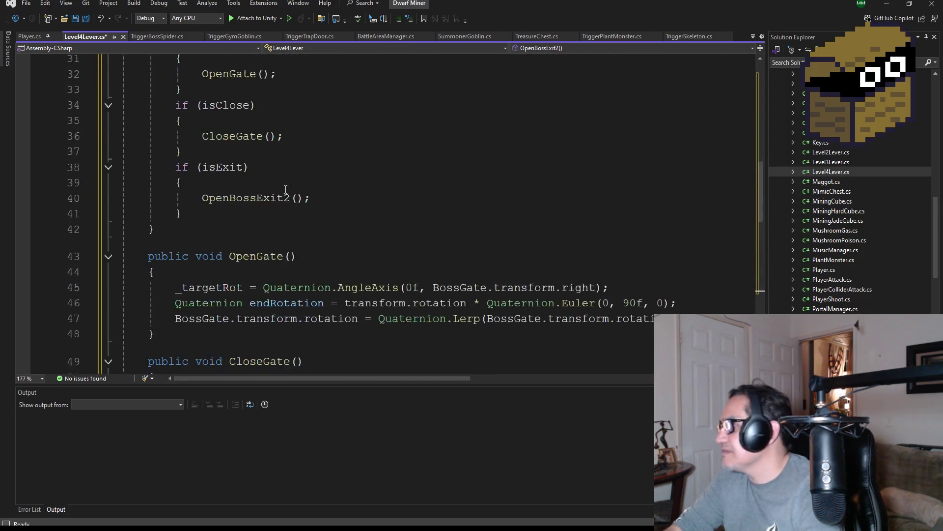
pyautogui.hotkey('ctrl', 's')
# Review the pasted Level4Lever code, then return to Unity.
pyautogui.scroll(-4, 339, 172)
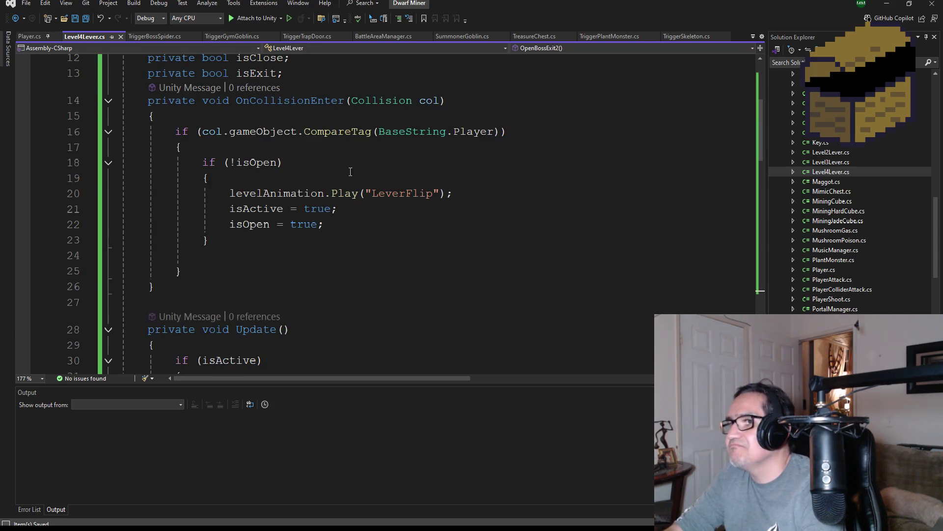
pyautogui.scroll(-15, 333, 185)
pyautogui.click(358, 215)
pyautogui.scroll(20, 359, 215)
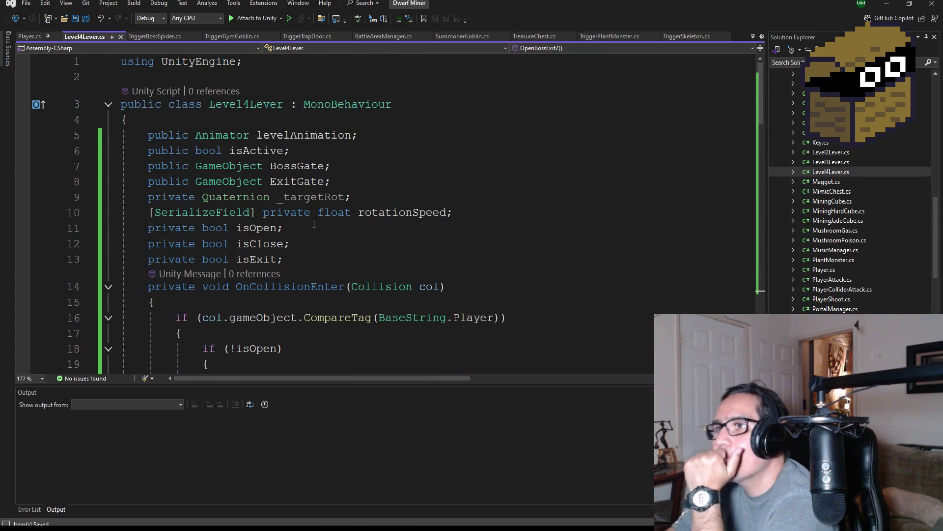
pyautogui.scroll(-2, 330, 280)
pyautogui.scroll(-5, 329, 280)
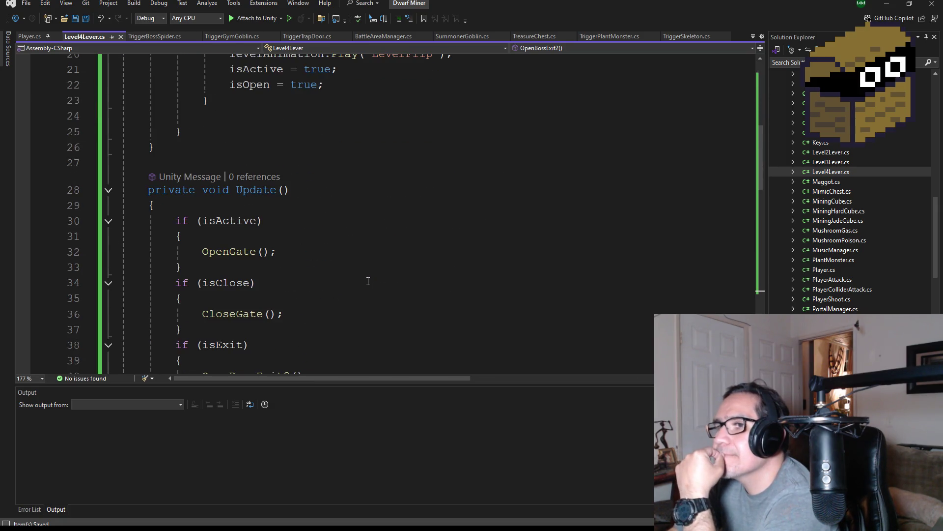
pyautogui.scroll(-2, 368, 281)
pyautogui.scroll(-1, 371, 282)
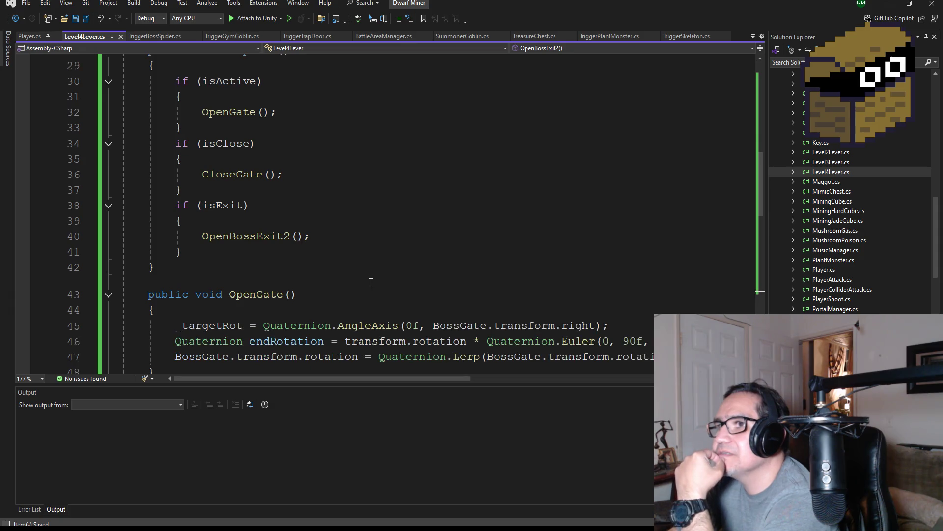
pyautogui.scroll(-5, 371, 282)
pyautogui.scroll(5, 372, 285)
pyautogui.scroll(5, 372, 285)
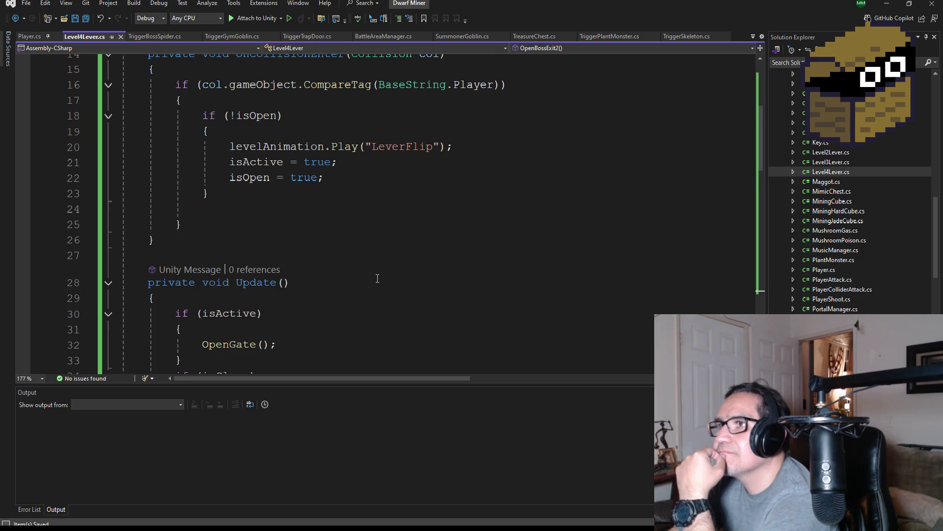
pyautogui.scroll(-2, 379, 273)
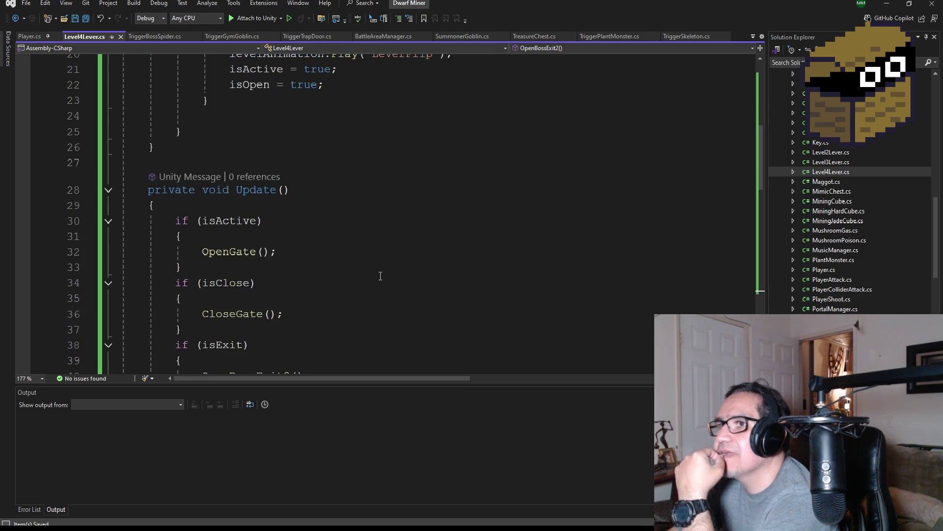
pyautogui.scroll(6, 381, 276)
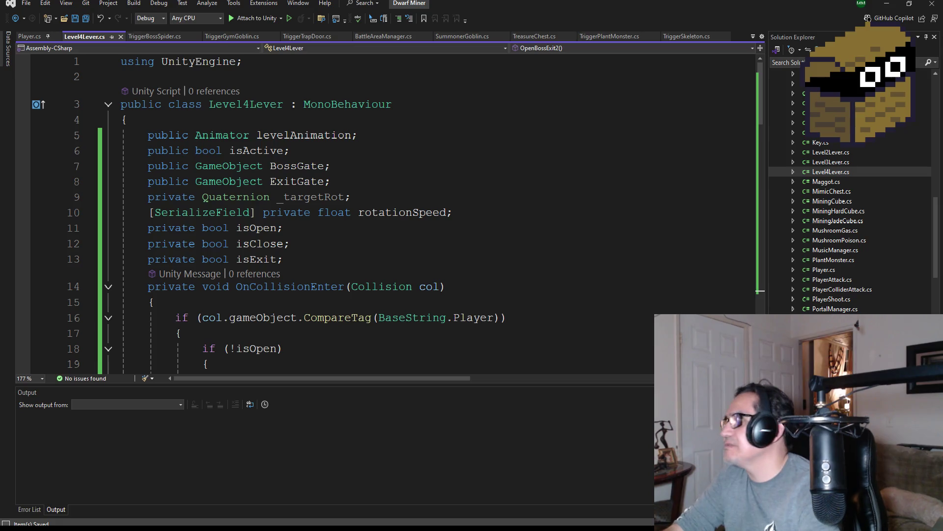
pyautogui.hotkey('alt', 'Tab')
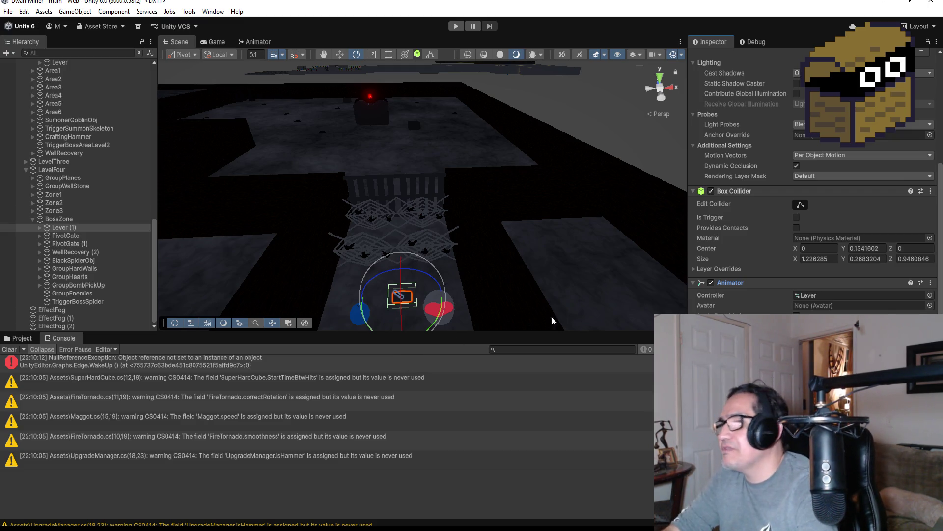
# Compare the PivotGate, the duplicated Lever (1) and the original Lever in the Inspector.
pyautogui.click(75, 237)
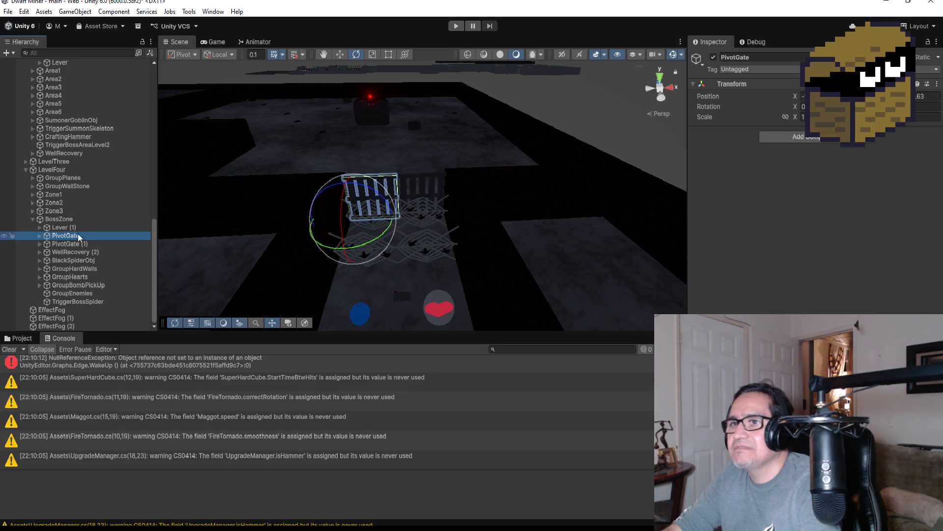
pyautogui.click(73, 229)
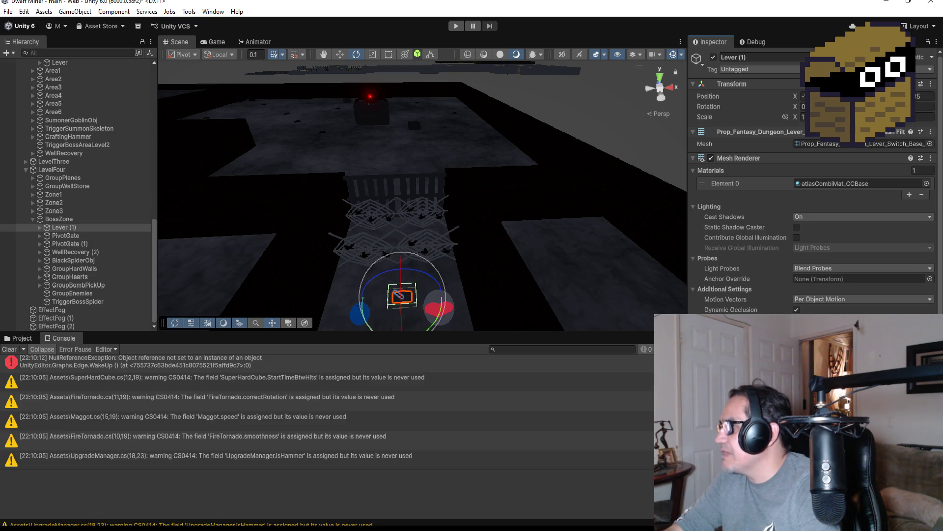
pyautogui.scroll(-3, 813, 197)
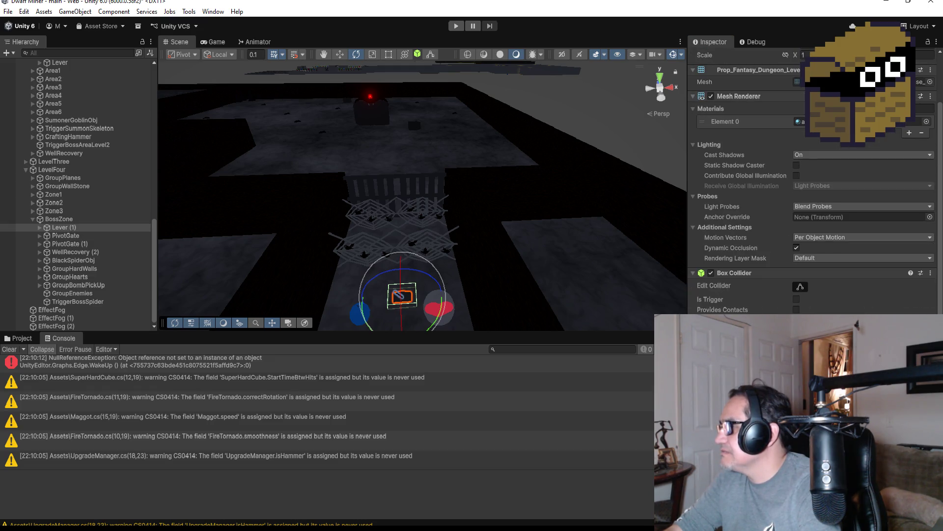
pyautogui.scroll(-4, 813, 196)
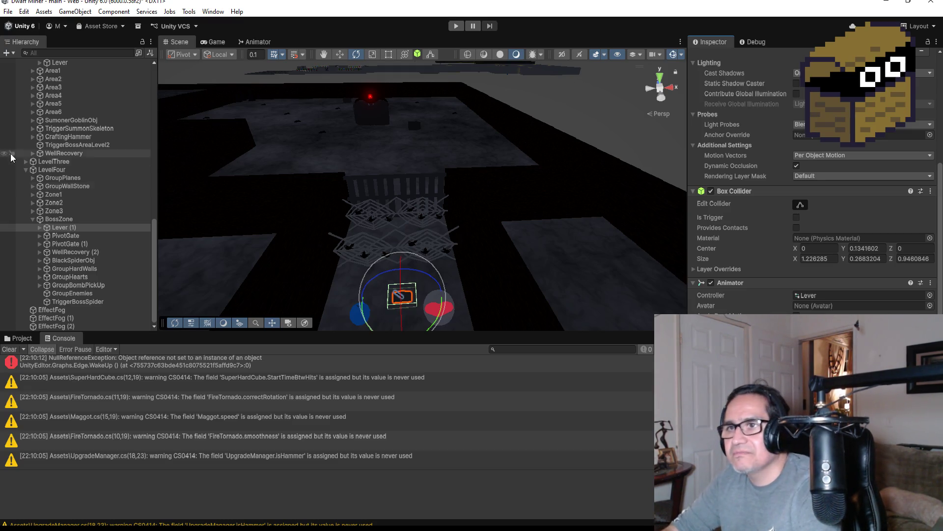
pyautogui.scroll(6, 89, 167)
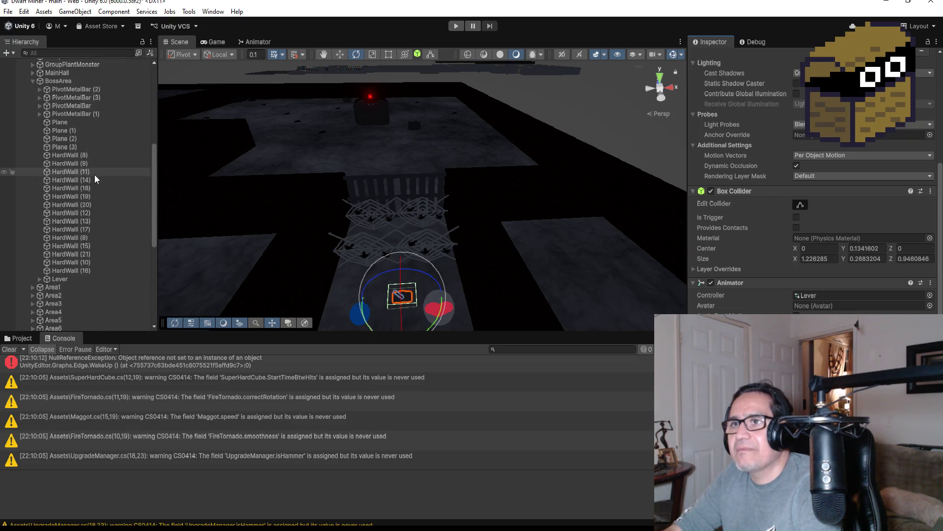
pyautogui.click(84, 247)
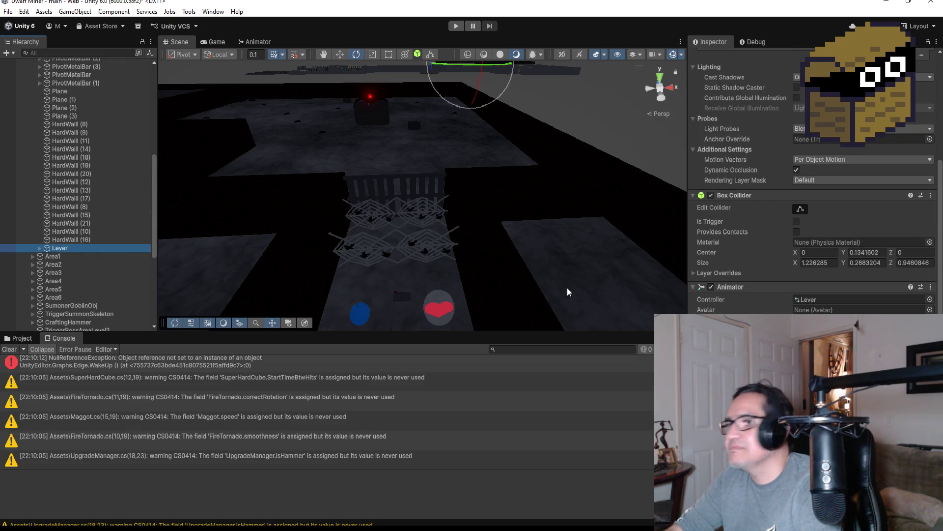
pyautogui.scroll(-2, 338, 285)
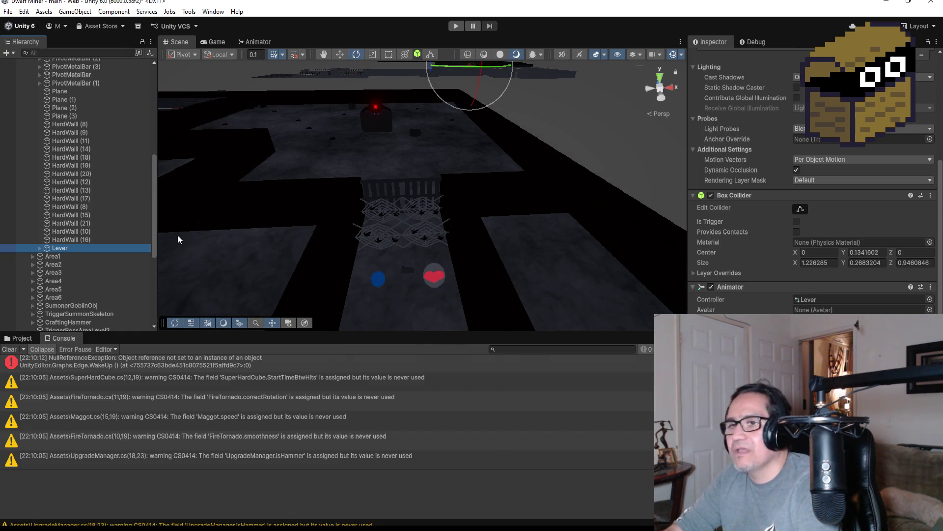
pyautogui.scroll(-6, 74, 271)
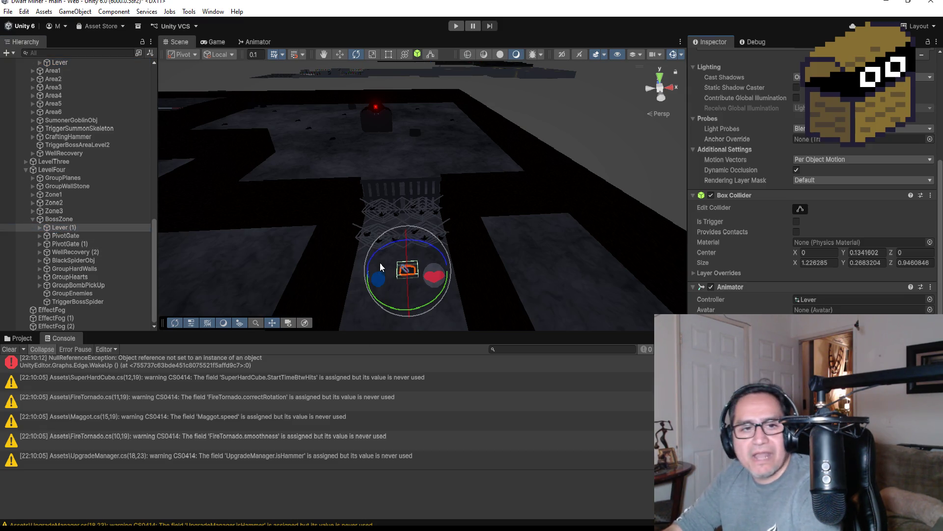
# Save the scene and start Play mode.
pyautogui.click(8, 12)
pyautogui.click(46, 63)
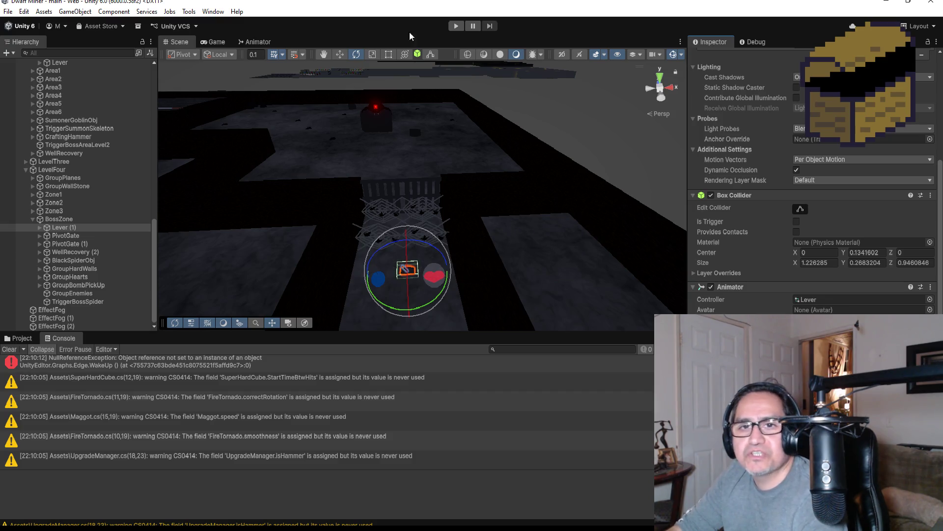
pyautogui.click(450, 23)
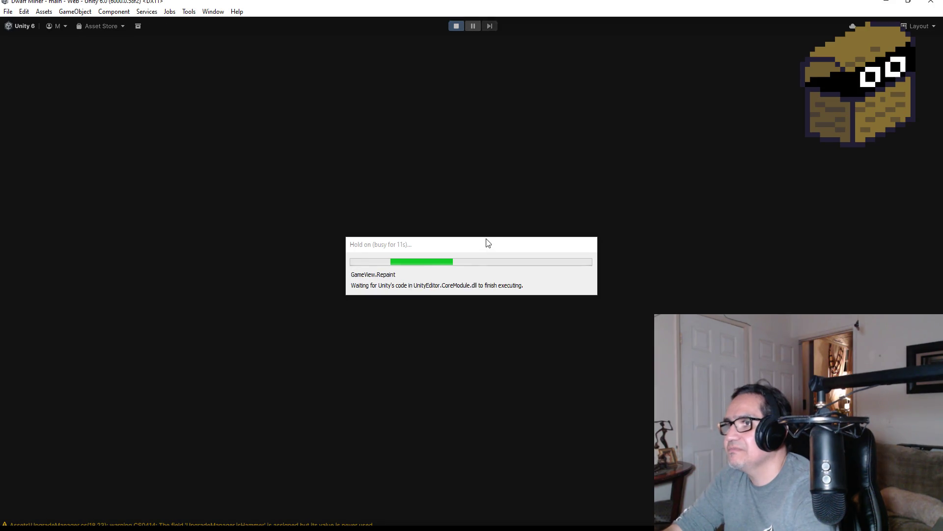
# Play from the start overlay through to the boss area, then pause and stop the playtest.
pyautogui.press('Escape')
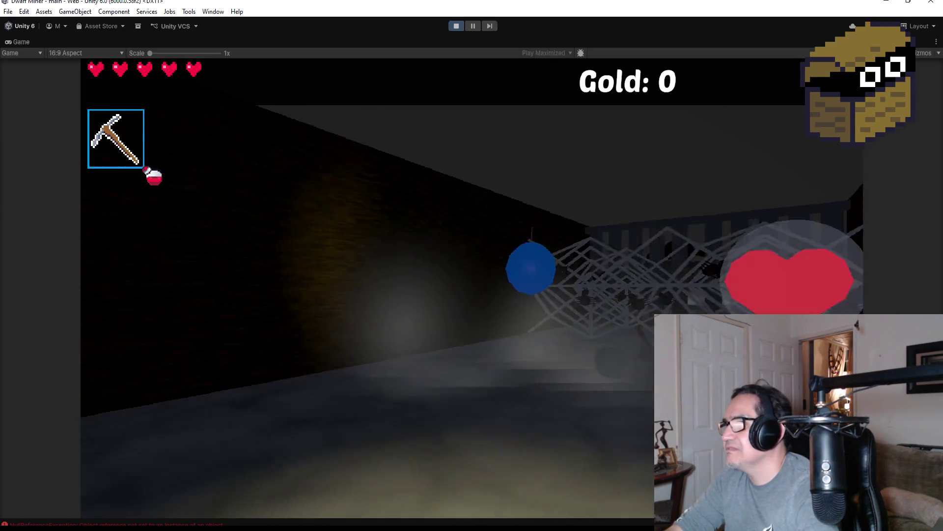
pyautogui.scroll(-1, 472, 287)
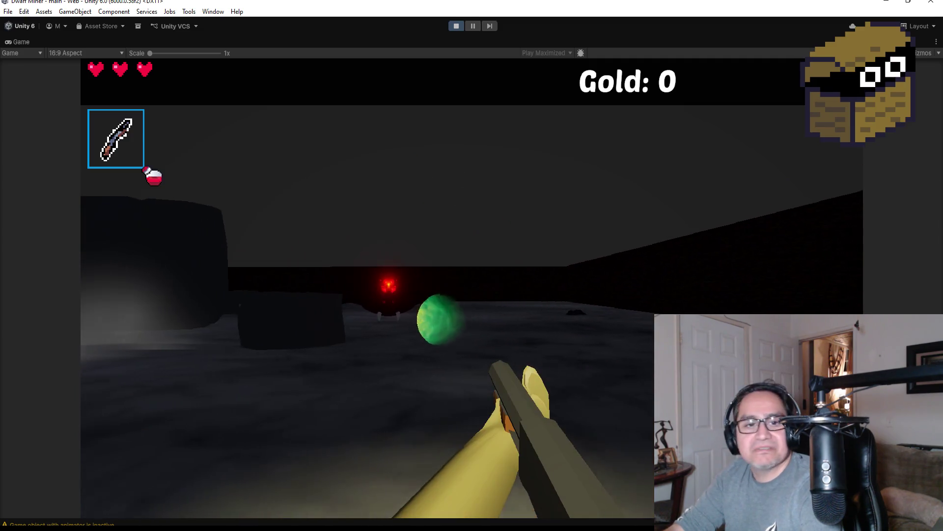
pyautogui.press('Escape')
pyautogui.click(457, 30)
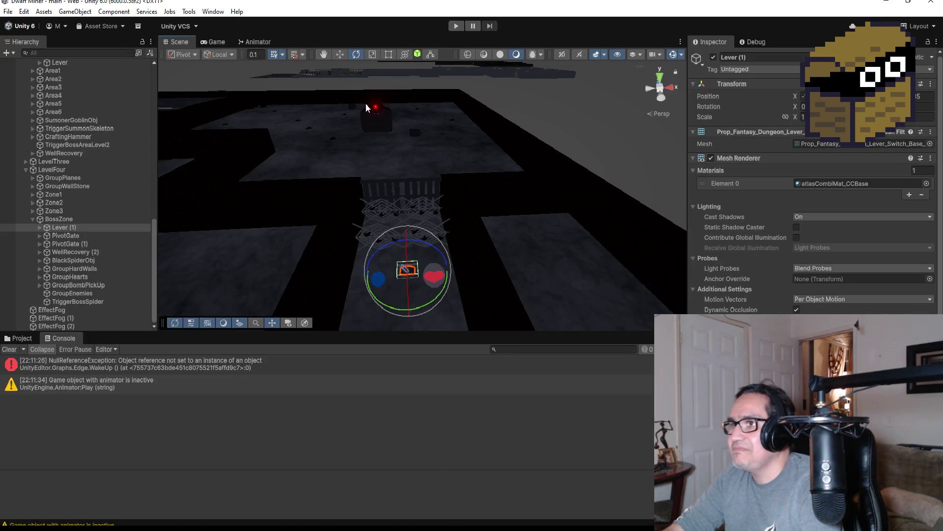
# View the scene from Top, frame TriggerBossSpider, and bring up TriggerBossSpider.cs in Visual Studio.
pyautogui.click(660, 76)
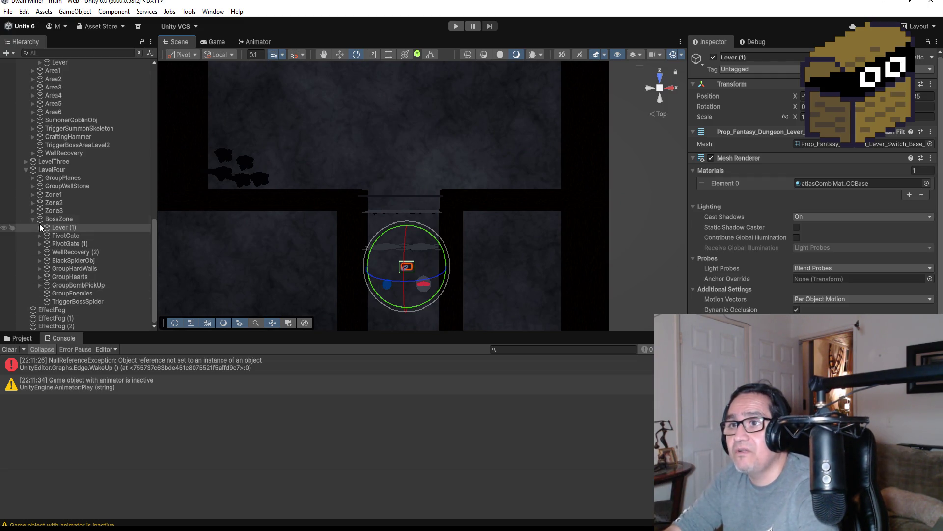
pyautogui.doubleClick(68, 301)
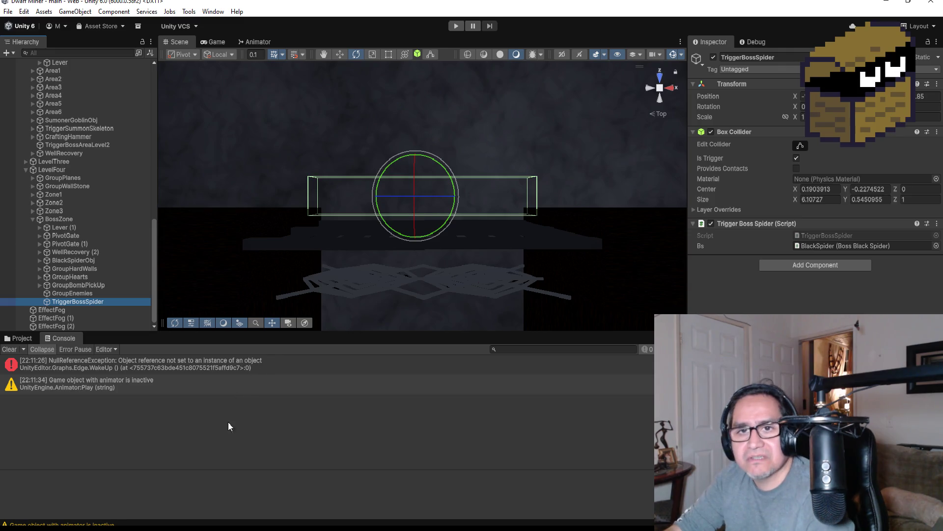
pyautogui.hotkey('alt', 'Tab')
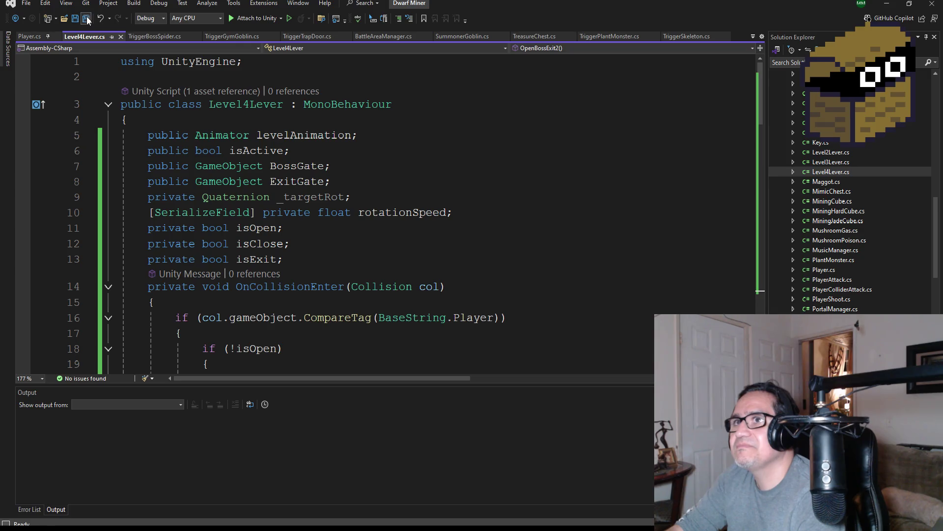
pyautogui.click(161, 43)
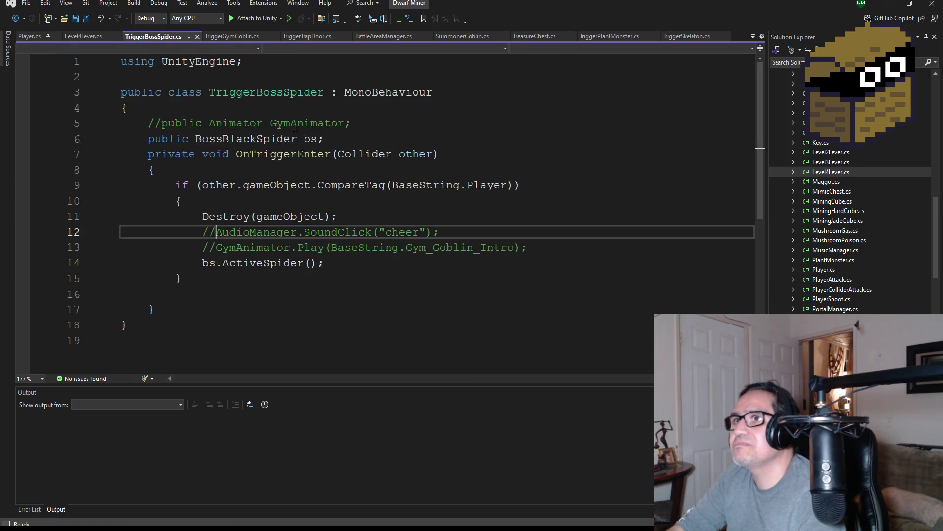
# Declare 'public Level4Lever lv;' below the bs field, leaving a blank line after bs.ActiveSpider().
pyautogui.scroll(-1, 341, 248)
pyautogui.click(352, 242)
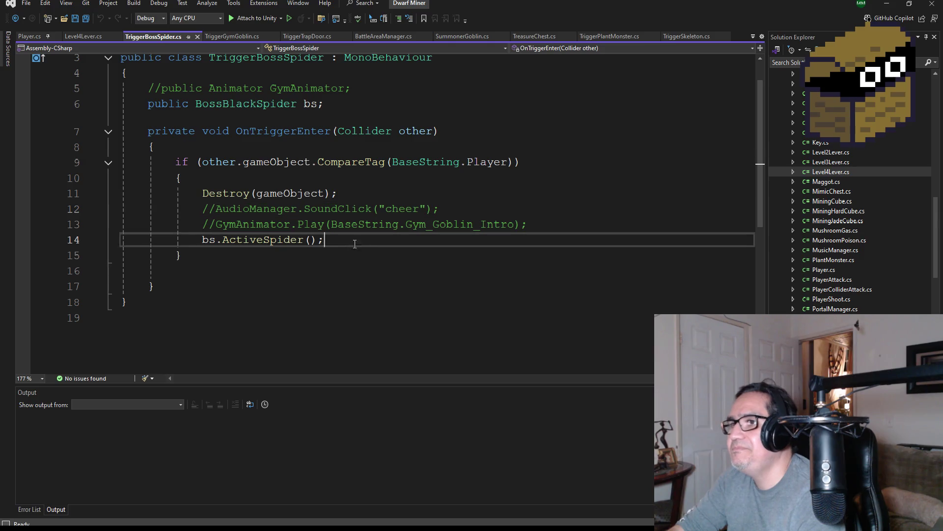
pyautogui.press('Return')
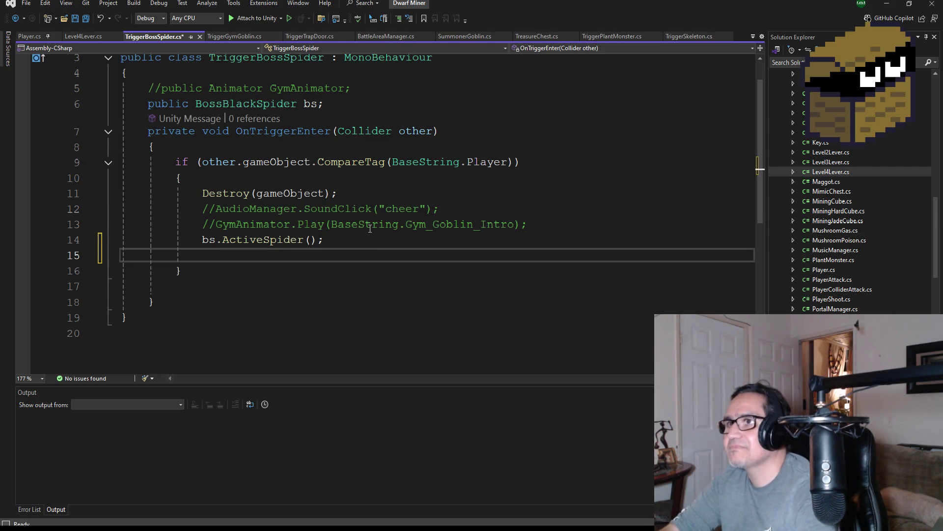
pyautogui.scroll(1, 370, 229)
pyautogui.click(374, 152)
pyautogui.press('Return')
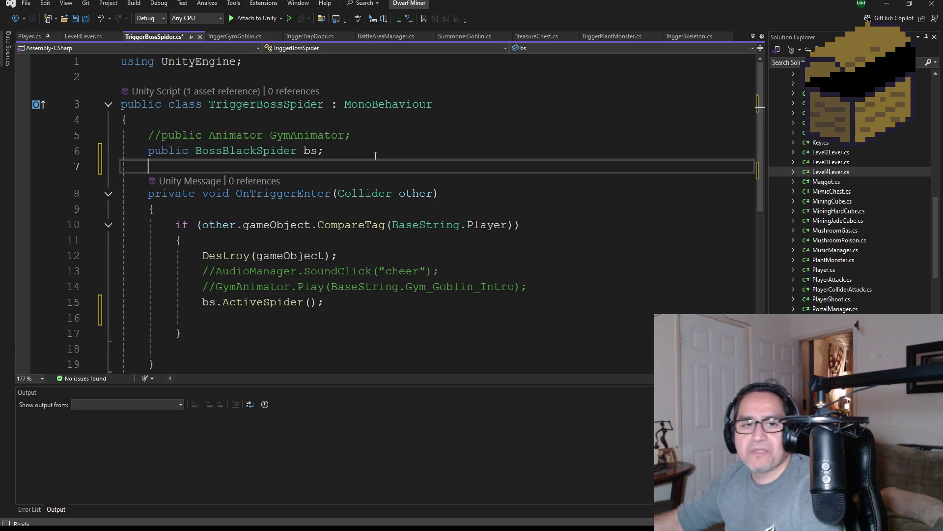
pyautogui.write('public ')
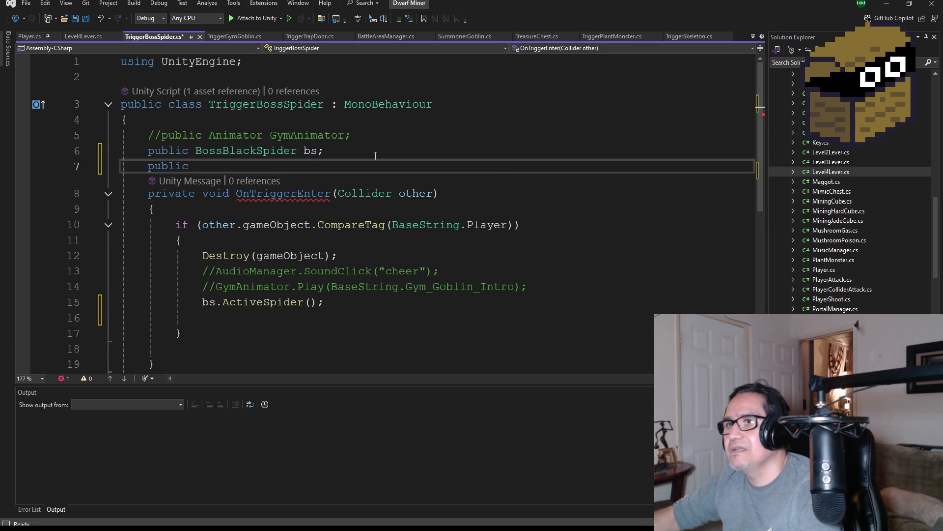
pyautogui.write('Leve')
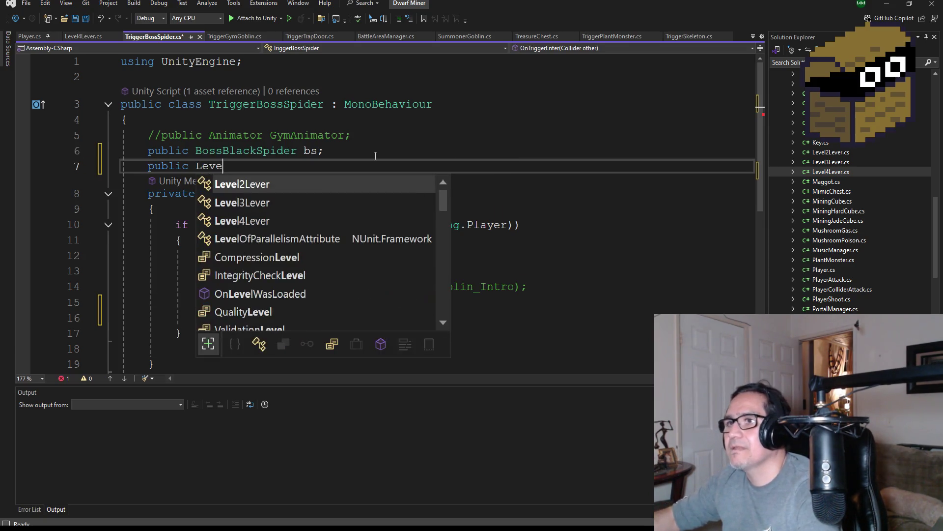
pyautogui.write('l4')
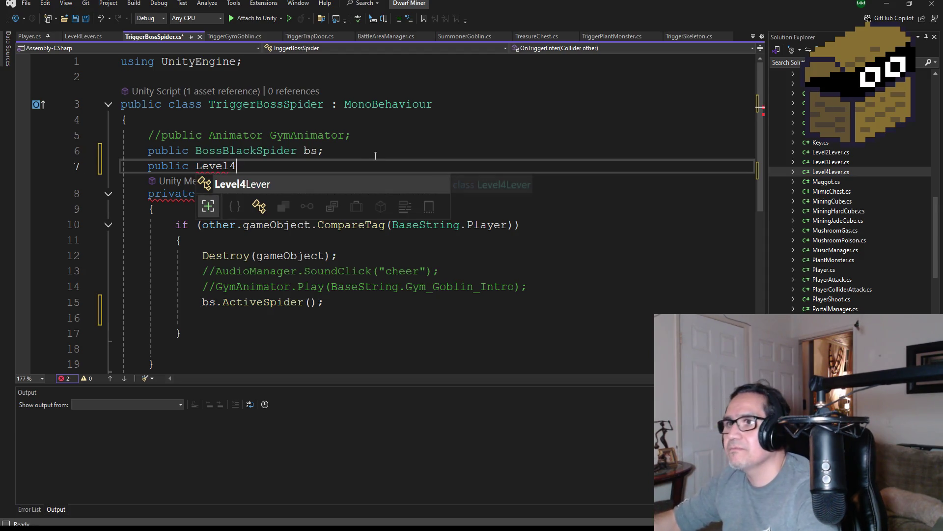
pyautogui.write('Lever lv;')
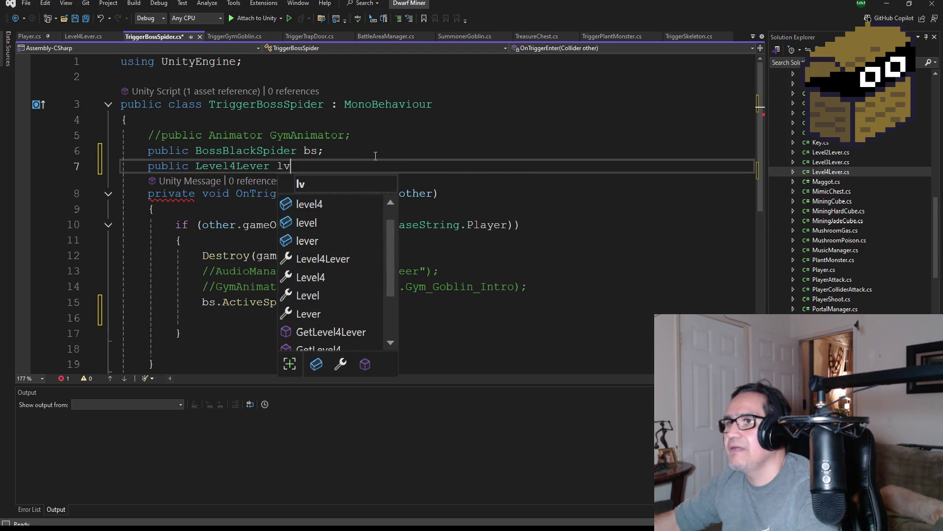
# Begin an 'lv.' call after bs.ActiveSpider() and switch to the Level4Lever script.
pyautogui.click(233, 323)
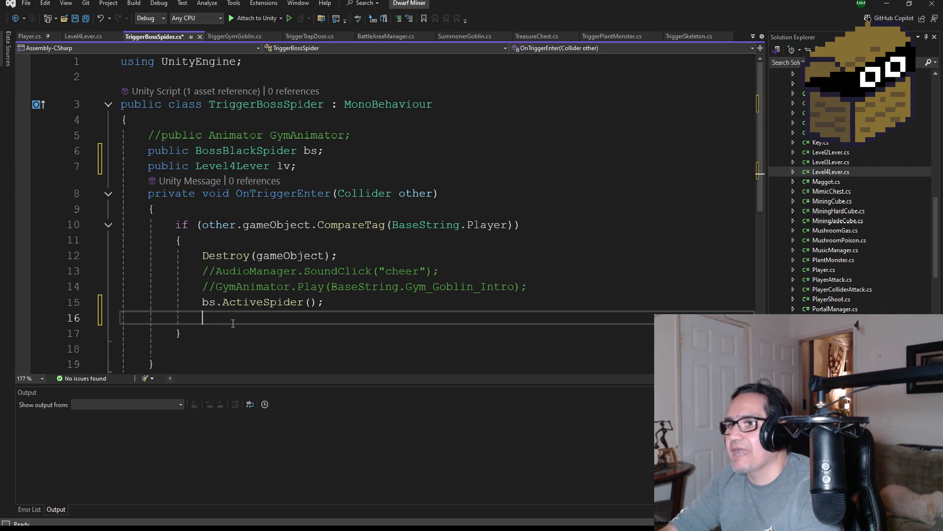
pyautogui.write('lv.')
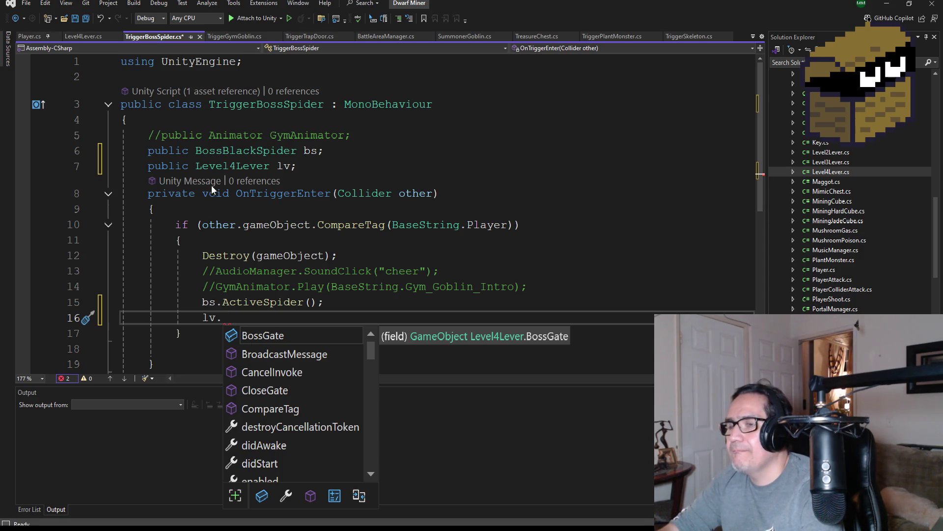
pyautogui.scroll(-2, 282, 371)
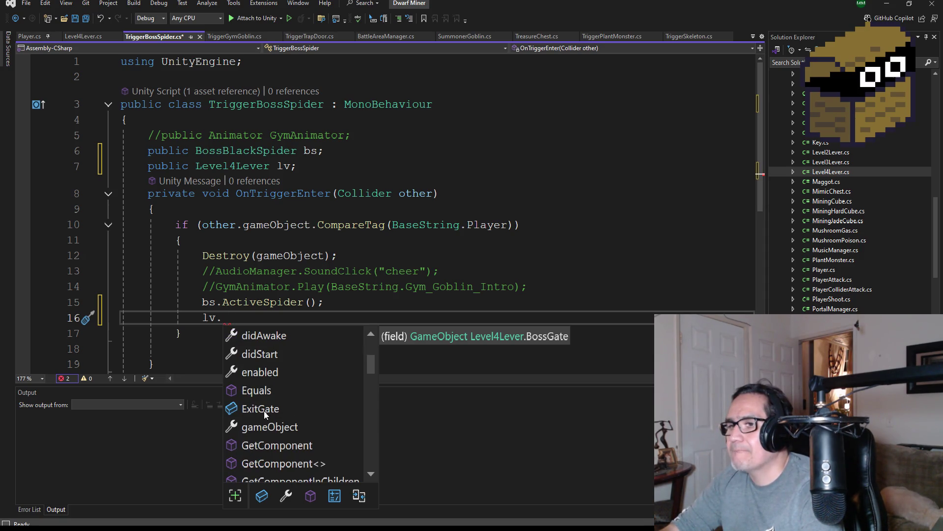
pyautogui.scroll(-8, 265, 410)
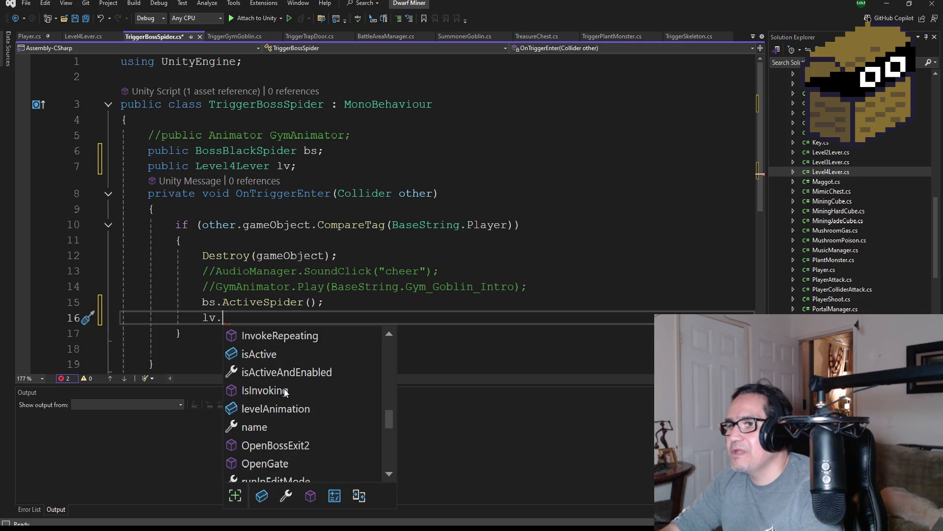
pyautogui.click(347, 256)
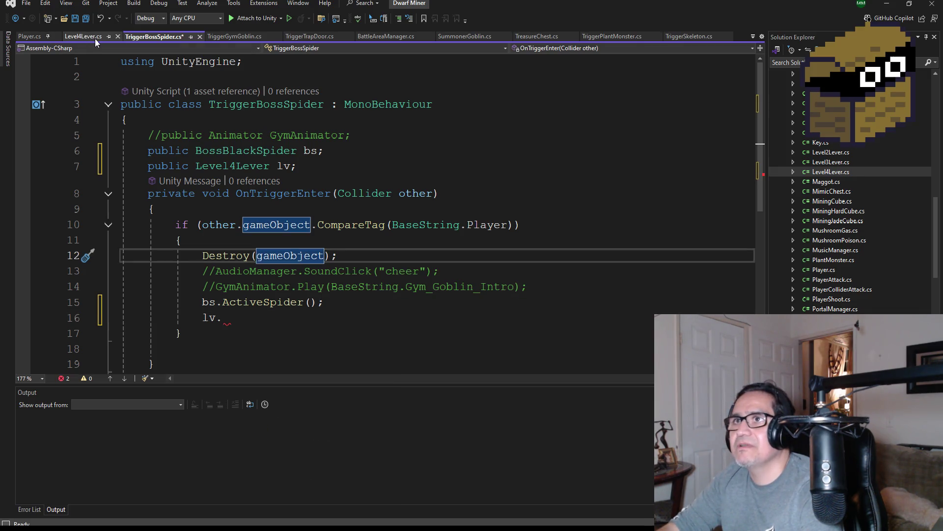
pyautogui.hotkey('ctrl', 'Tab')
pyautogui.scroll(-12, 313, 261)
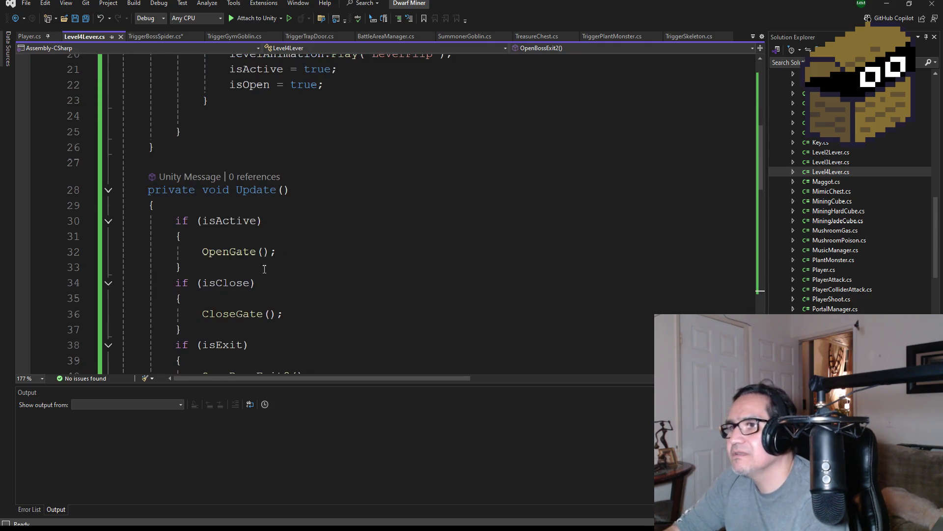
pyautogui.scroll(3, 297, 257)
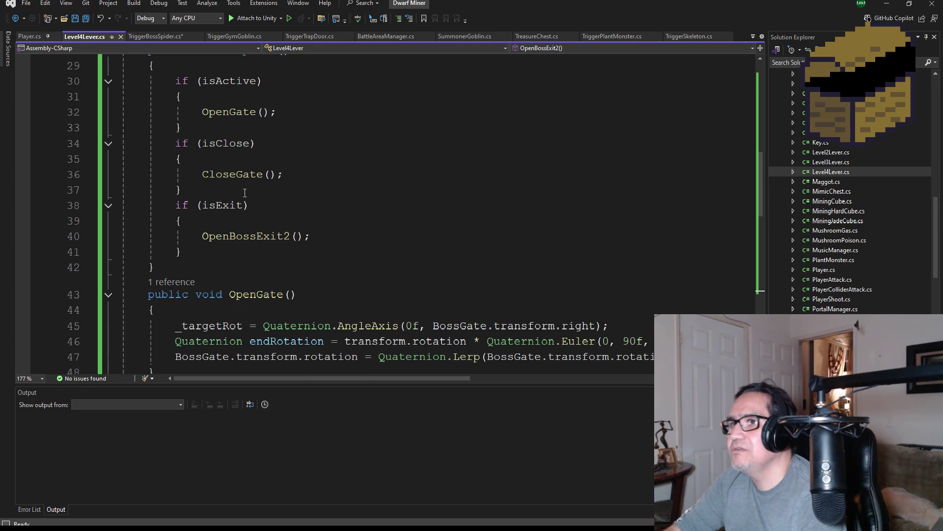
pyautogui.scroll(-5, 263, 210)
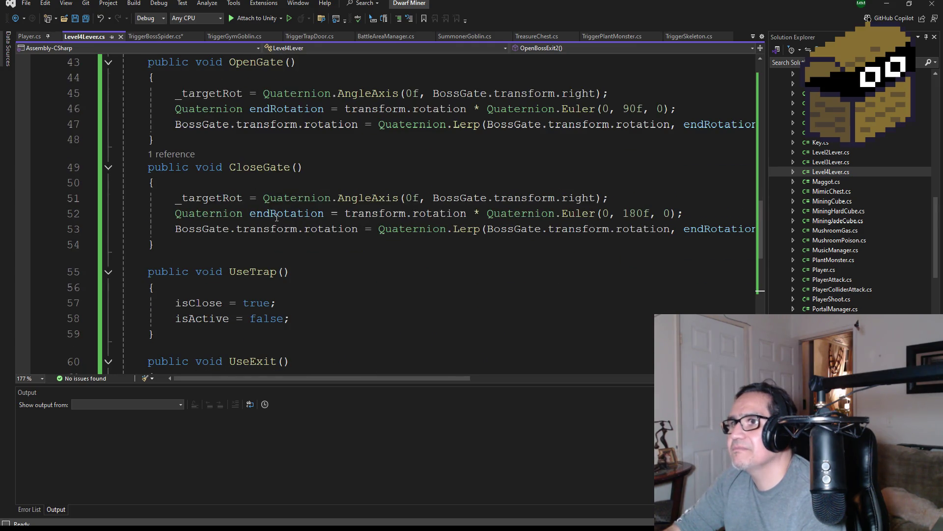
pyautogui.scroll(5, 276, 218)
pyautogui.scroll(9, 246, 173)
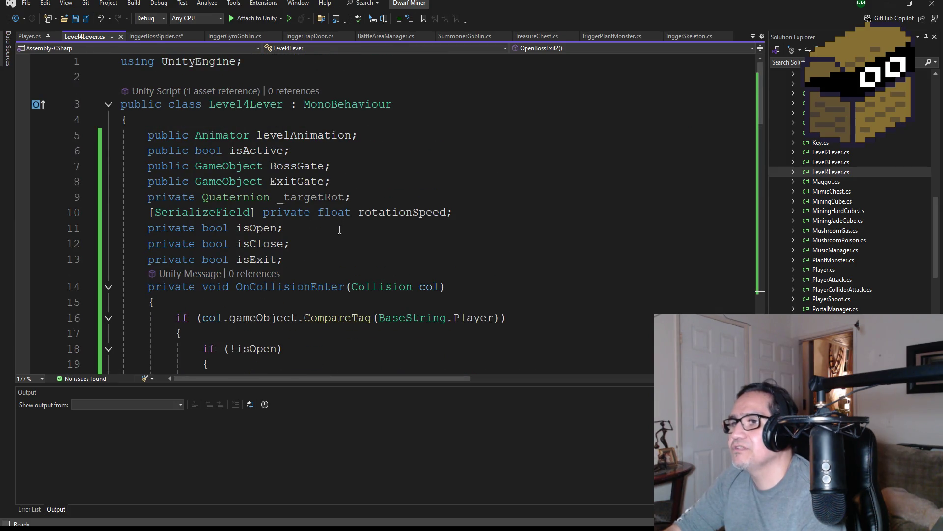
pyautogui.scroll(-3, 313, 273)
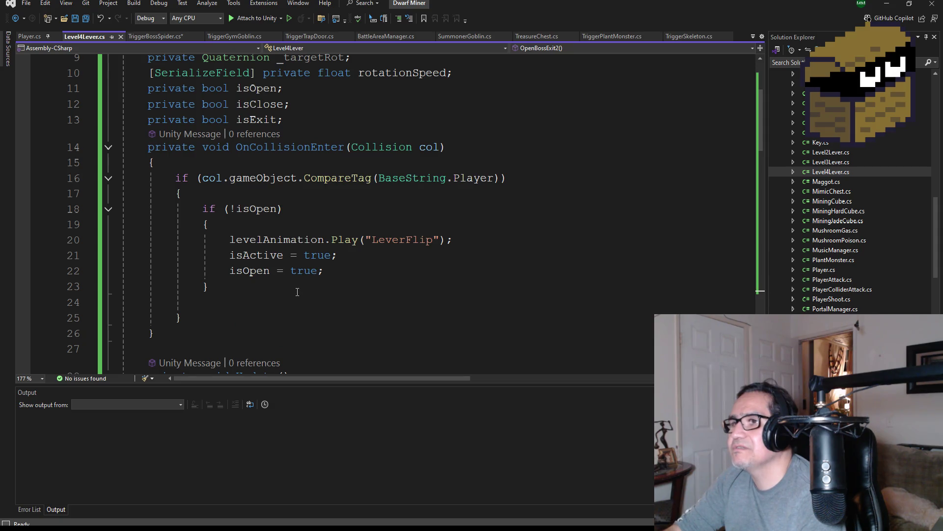
pyautogui.scroll(-10, 298, 292)
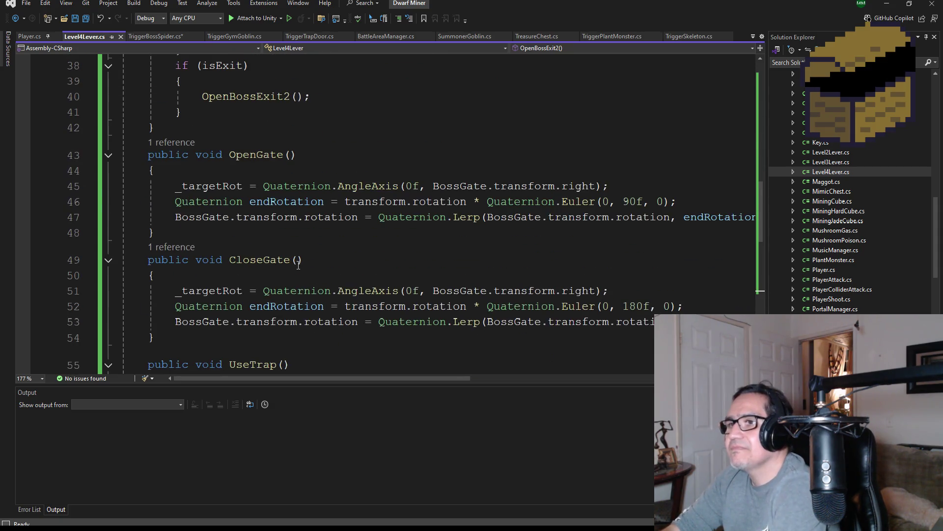
pyautogui.scroll(-1, 343, 310)
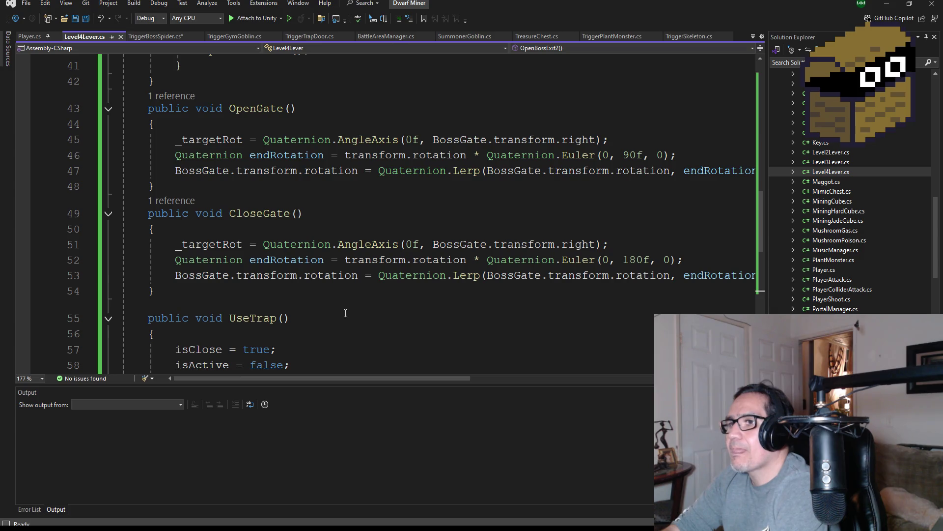
pyautogui.doubleClick(259, 213)
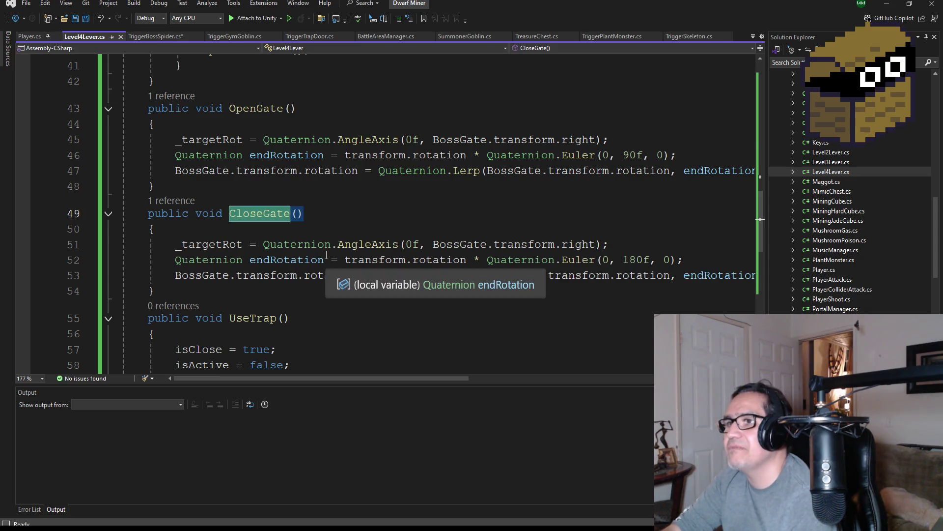
pyautogui.scroll(1, 326, 254)
pyautogui.scroll(3, 351, 254)
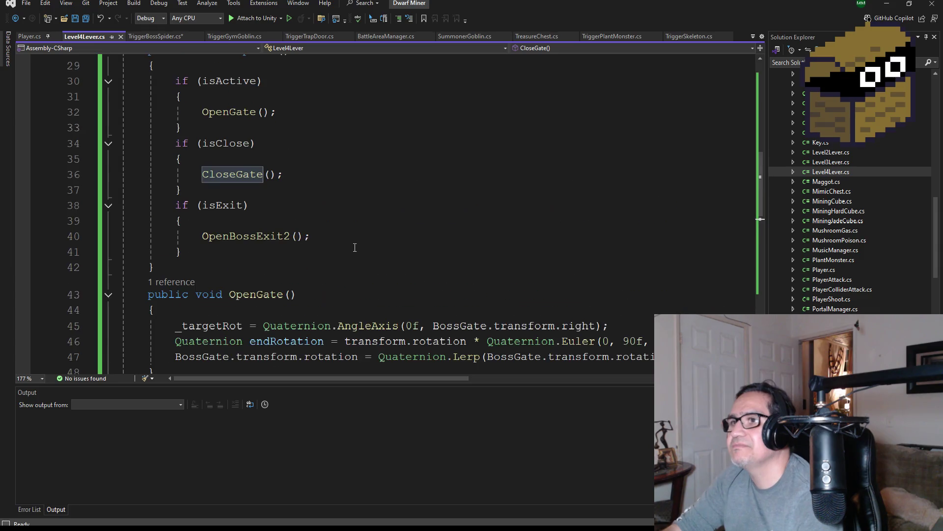
pyautogui.scroll(-3, 366, 253)
pyautogui.scroll(3, 372, 254)
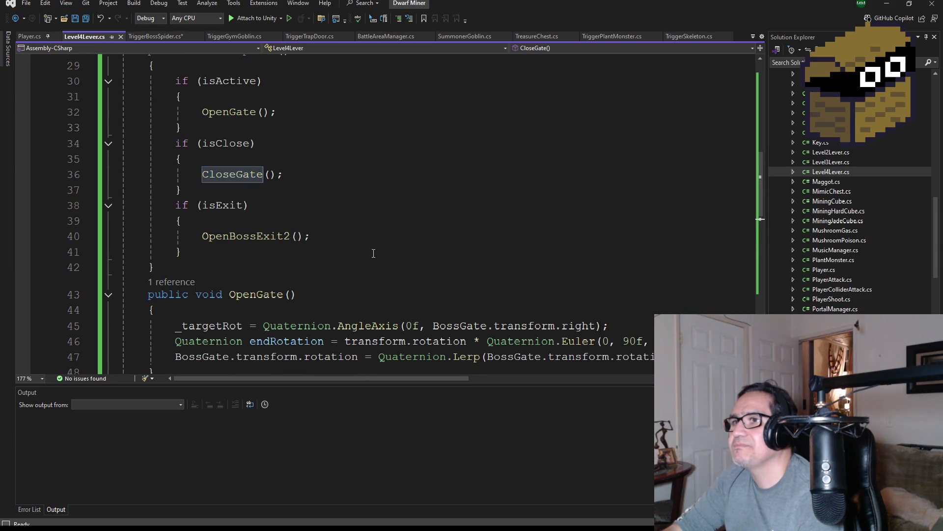
pyautogui.scroll(-7, 373, 253)
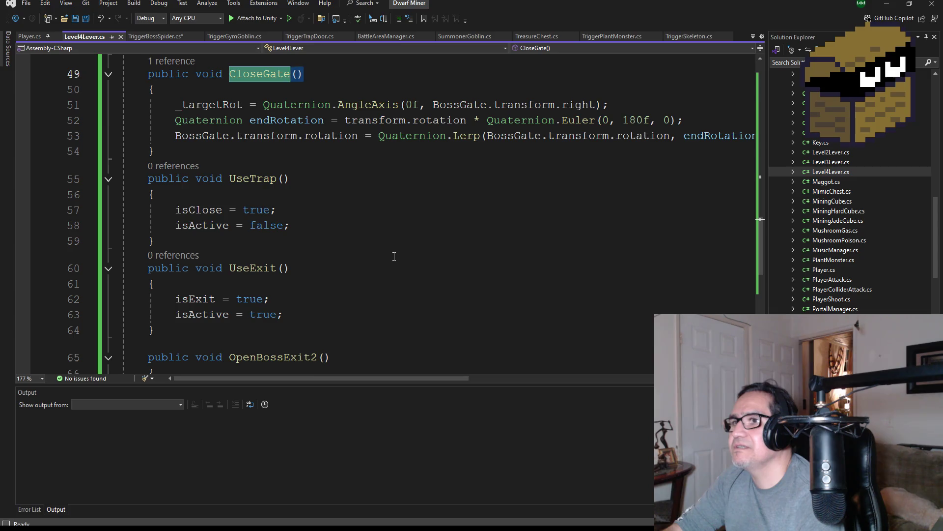
pyautogui.scroll(-1, 388, 263)
pyautogui.scroll(-2, 349, 272)
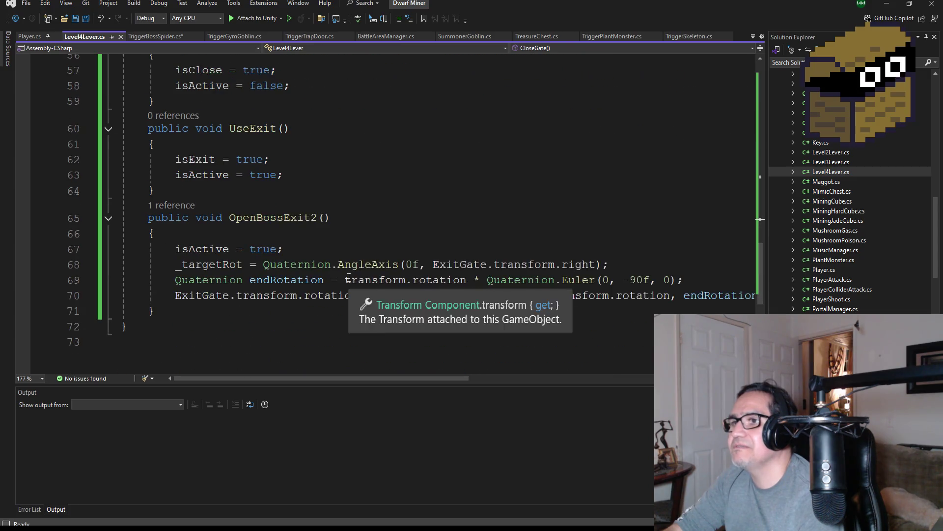
pyautogui.doubleClick(275, 218)
pyautogui.scroll(2, 359, 222)
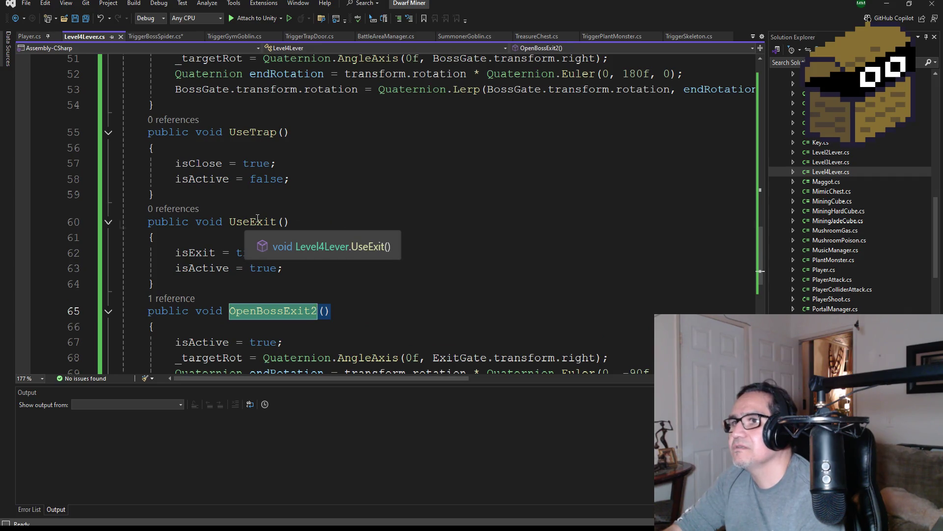
pyautogui.doubleClick(258, 222)
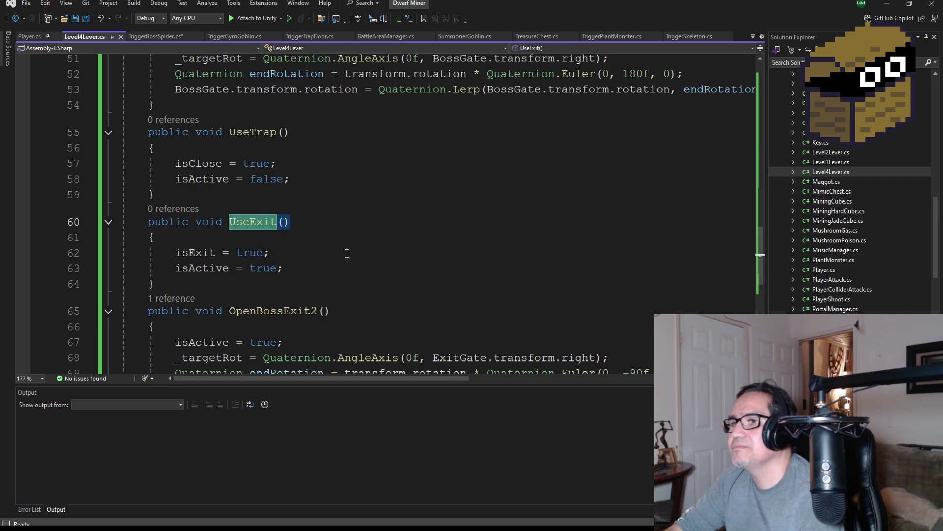
pyautogui.scroll(2, 346, 252)
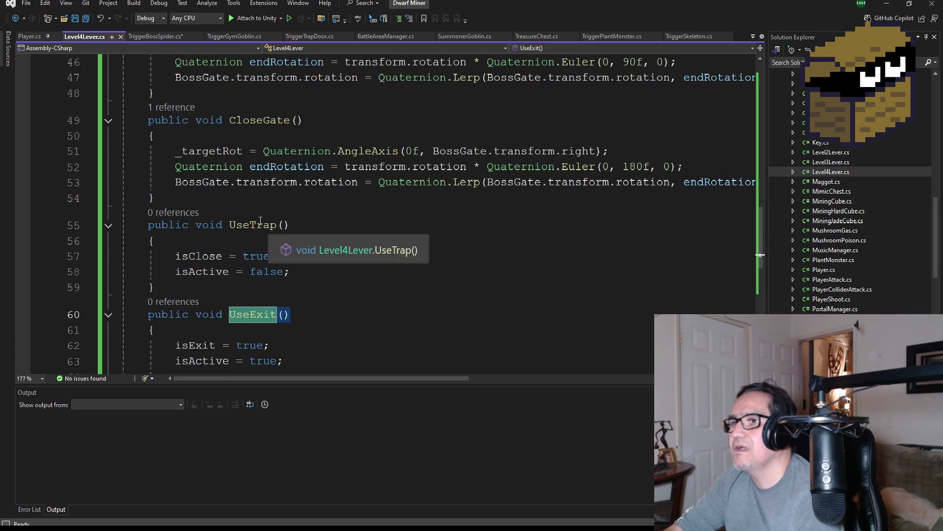
pyautogui.doubleClick(253, 225)
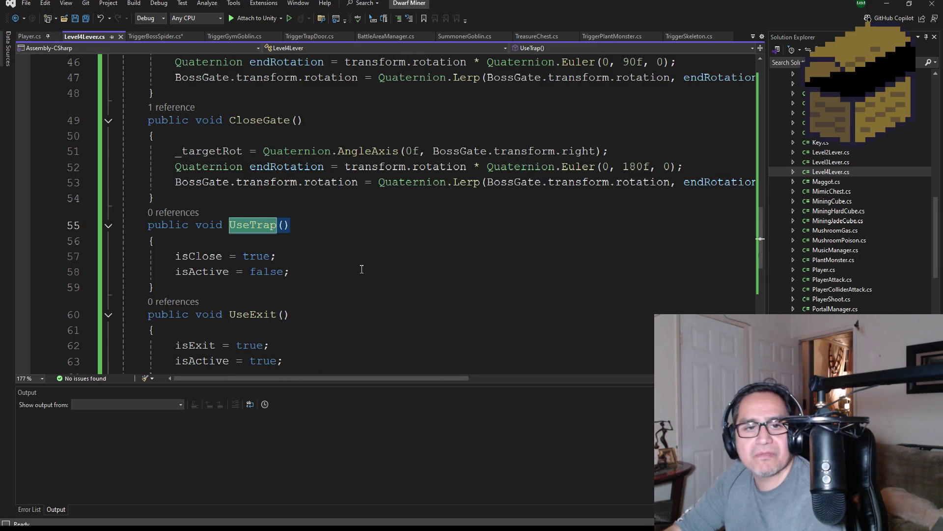
pyautogui.click(155, 37)
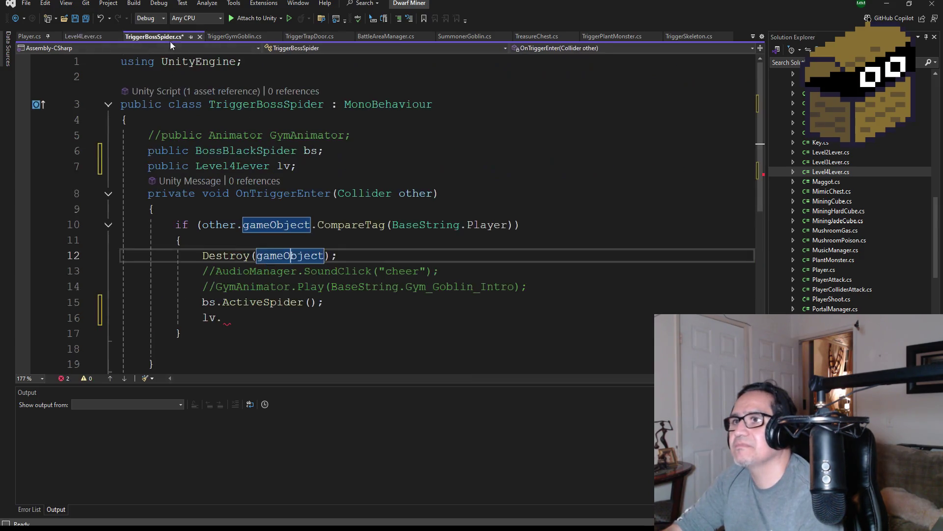
# Complete line 16 as lv.UseTrap(); using the IntelliSense suggestion.
pyautogui.click(243, 318)
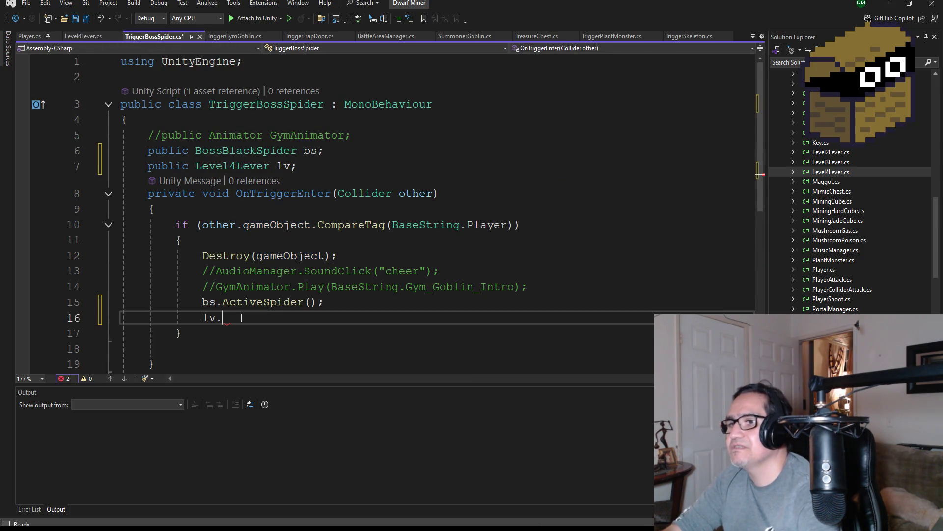
pyautogui.write('Us')
pyautogui.press('Down')
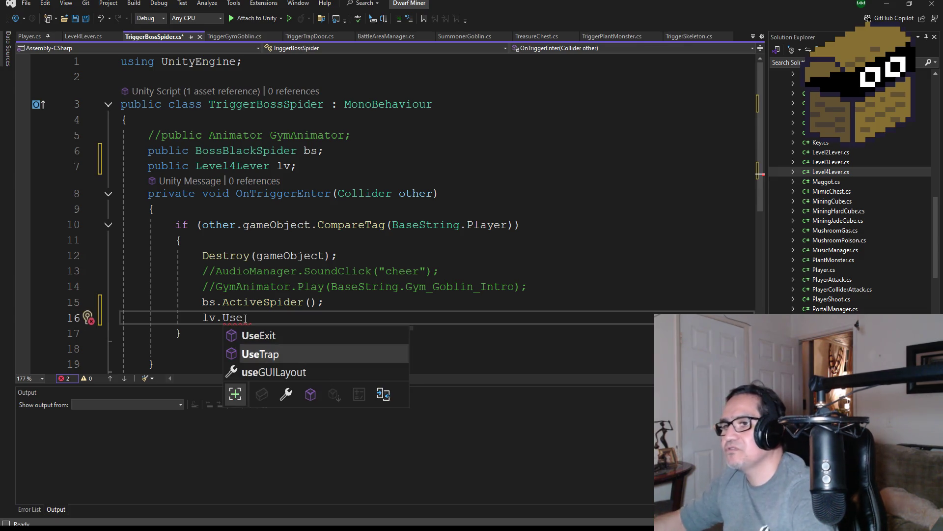
pyautogui.press('Tab')
pyautogui.write(') (')
pyautogui.press('Left')
pyautogui.press('BackSpace')
pyautogui.press('Delete')
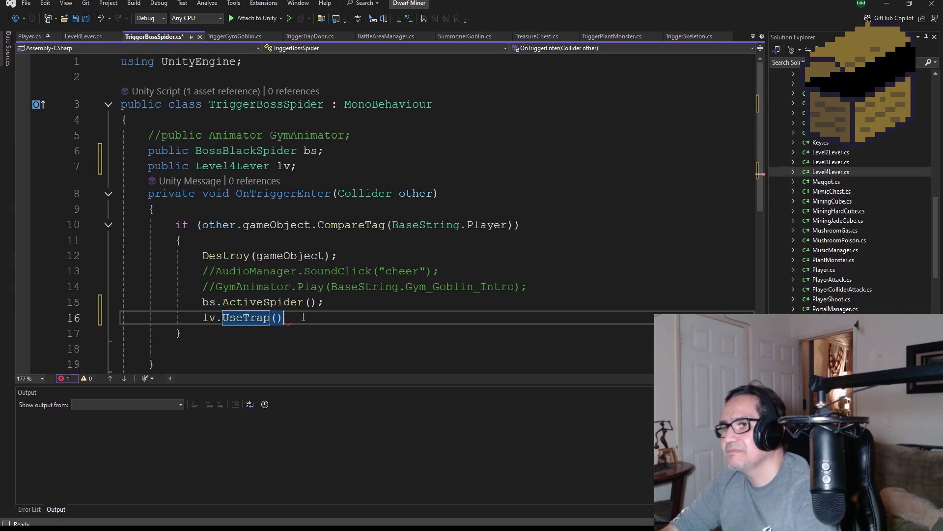
# Save TriggerBossSpider.cs and hide Visual Studio to return to Unity.
pyautogui.click(306, 317)
pyautogui.write(';')
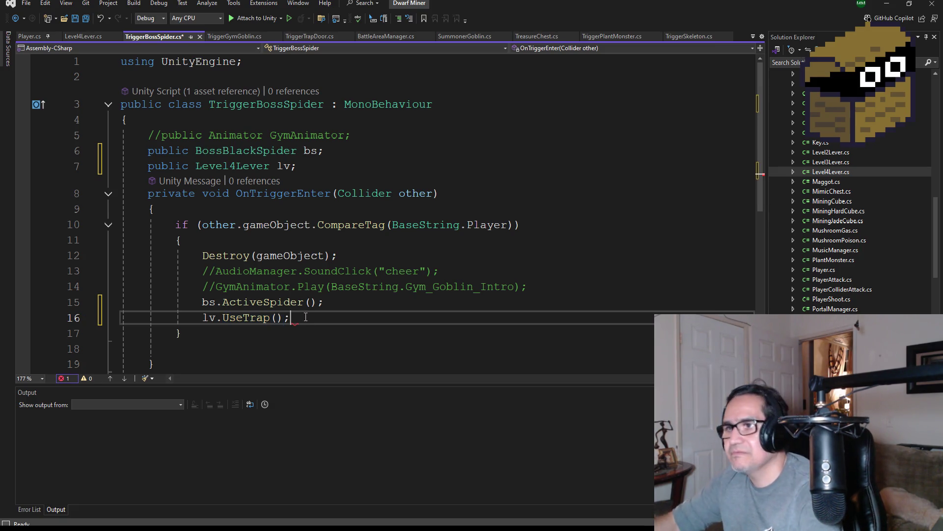
pyautogui.click(87, 19)
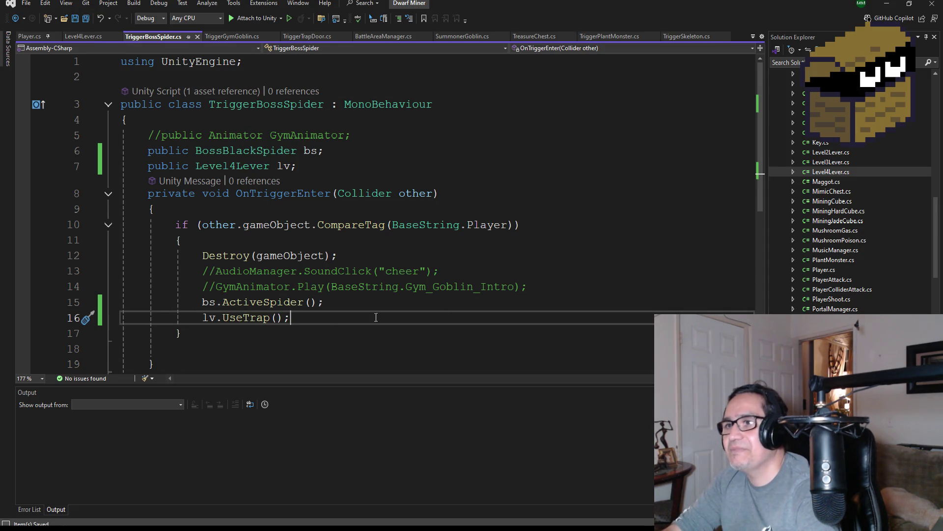
pyautogui.scroll(-1, 349, 319)
pyautogui.click(895, 6)
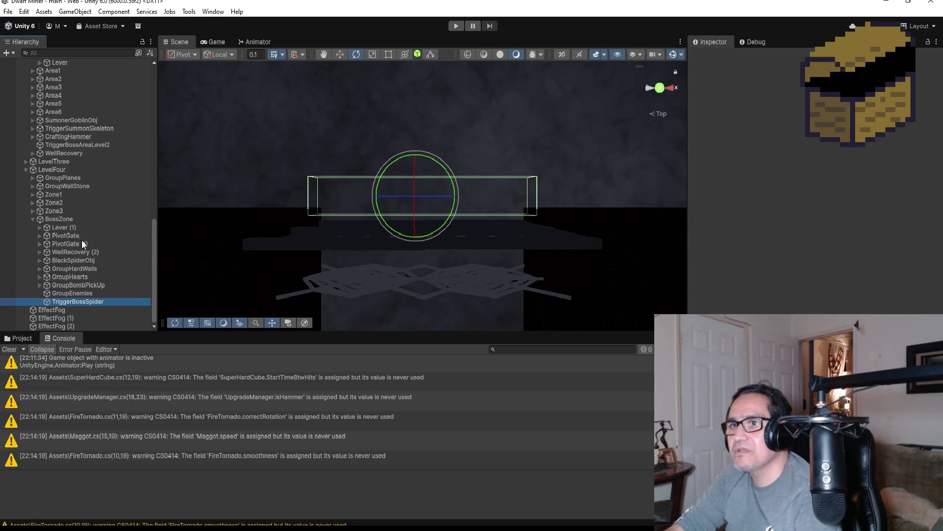
# Inspect Lever (1), then confirm TriggerBossSpider's Lv field references Lever (1).
pyautogui.click(64, 228)
pyautogui.scroll(-3, 814, 186)
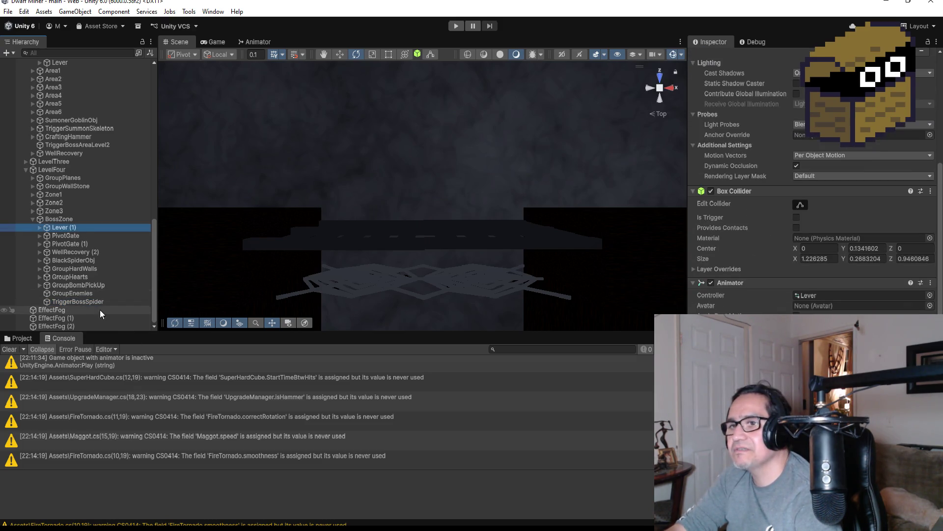
pyautogui.click(91, 301)
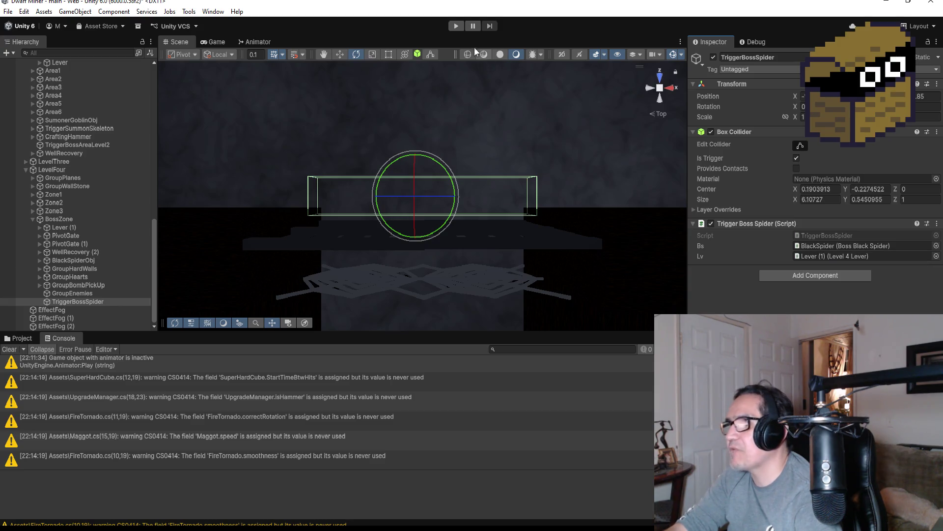
# Enter Play mode, dismiss the Settings overlay, and switch weapon facing the web-covered corridor.
pyautogui.click(454, 27)
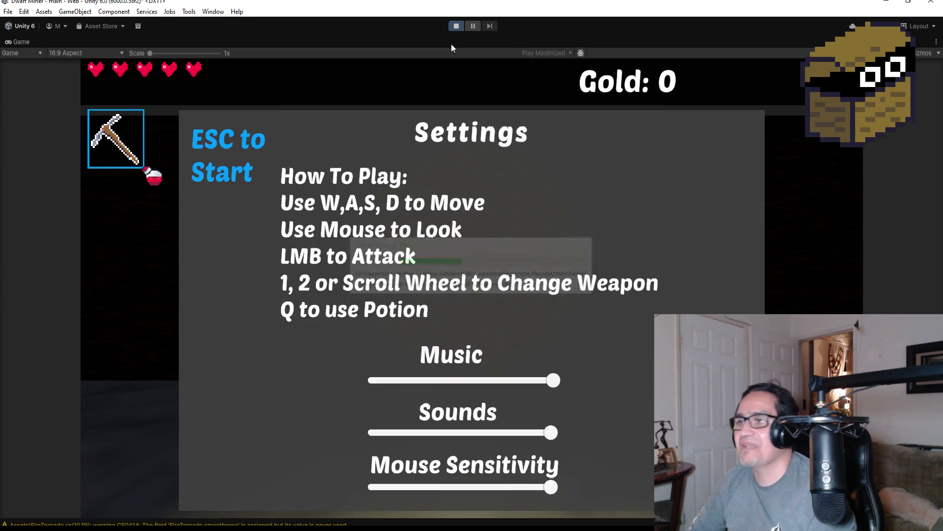
pyautogui.press('Escape')
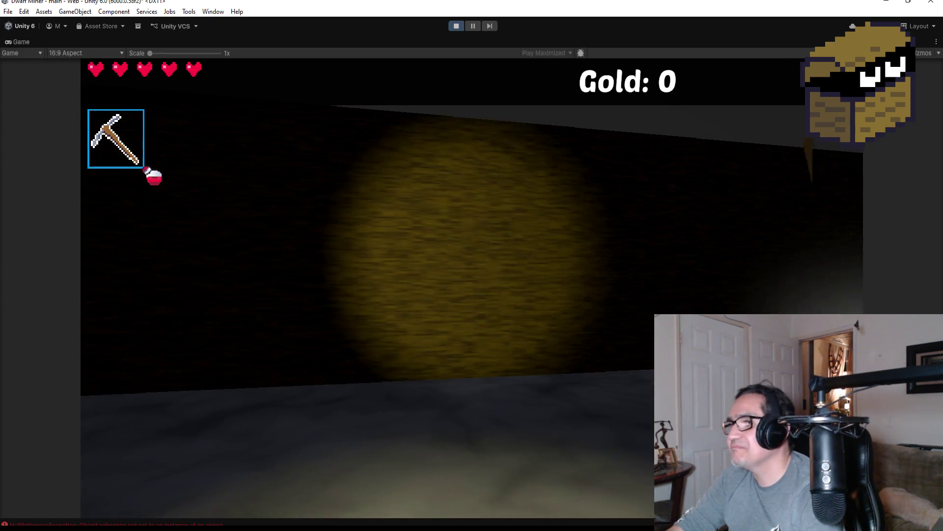
pyautogui.scroll(-1, 471, 265)
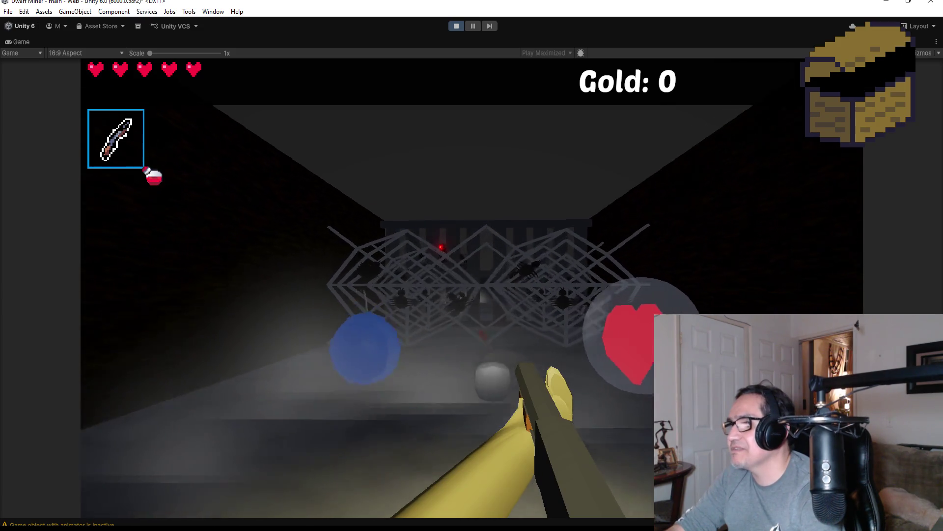
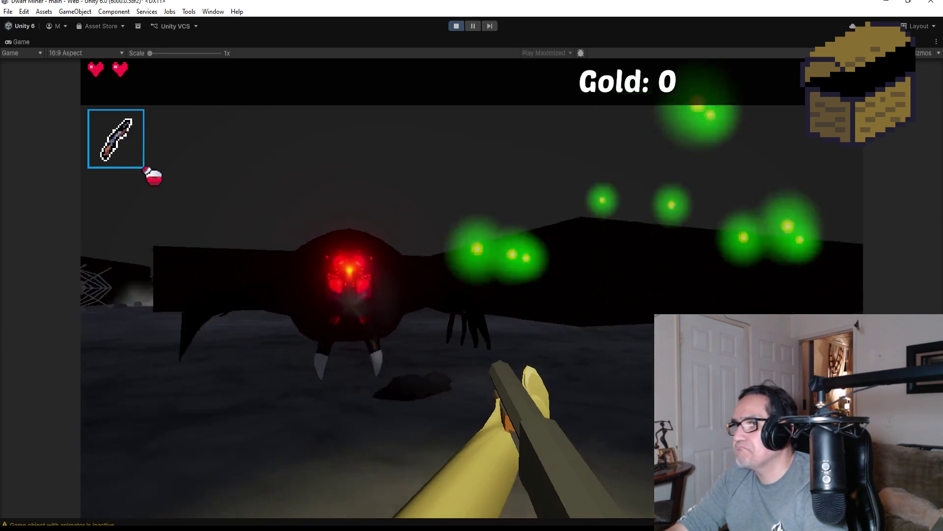
# Free the cursor, stop the boss-spider playtest, and switch over to Visual Studio.
pyautogui.press('Escape')
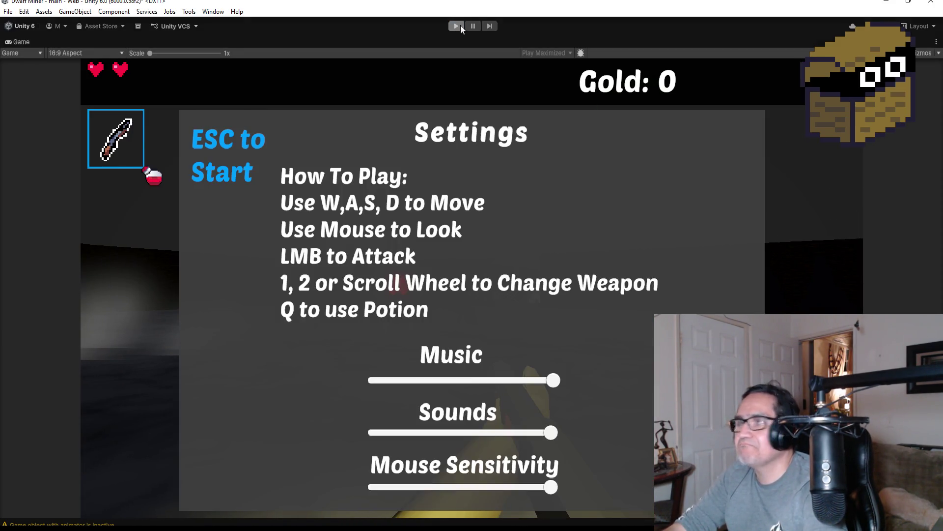
pyautogui.click(456, 26)
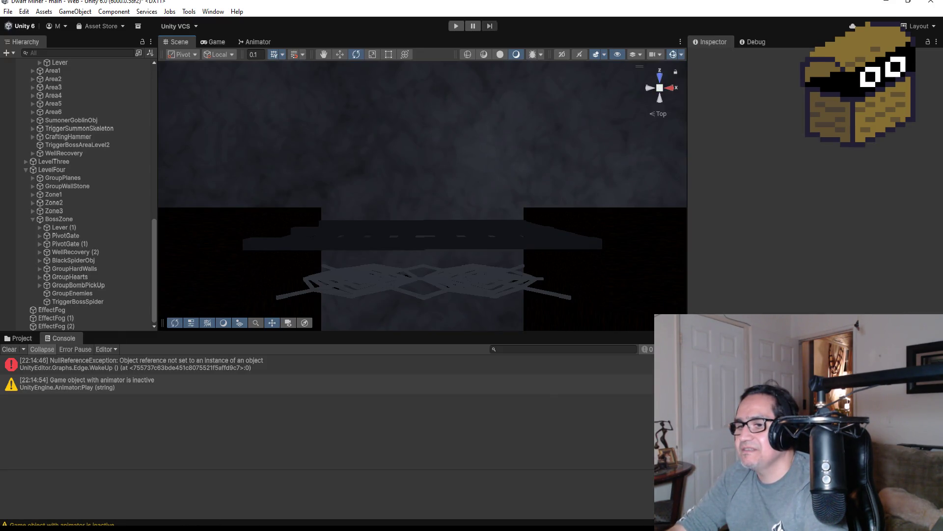
pyautogui.hotkey('alt', 'Tab')
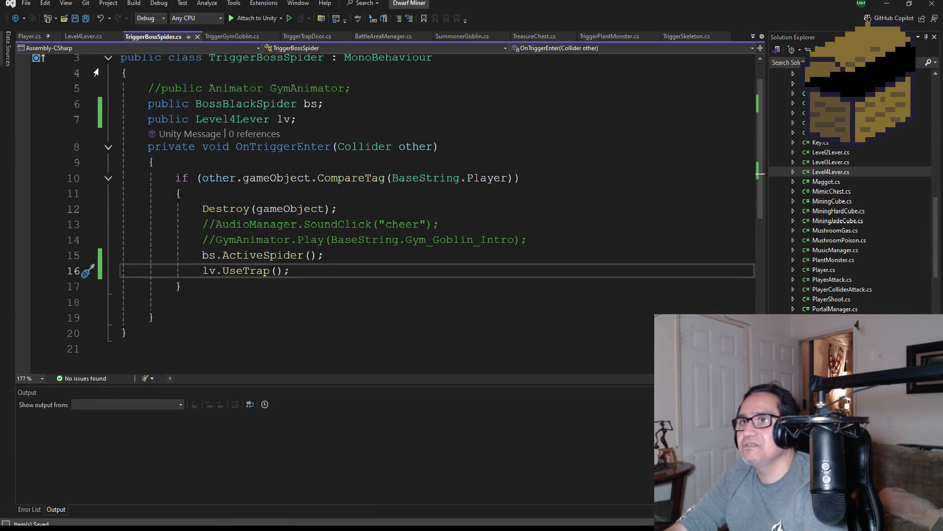
# In Level4Lever.cs, change CloseGate's Euler Y rotation from 180f to -90f and return to Unity.
pyautogui.click(87, 41)
pyautogui.scroll(-5, 310, 233)
pyautogui.scroll(4, 310, 234)
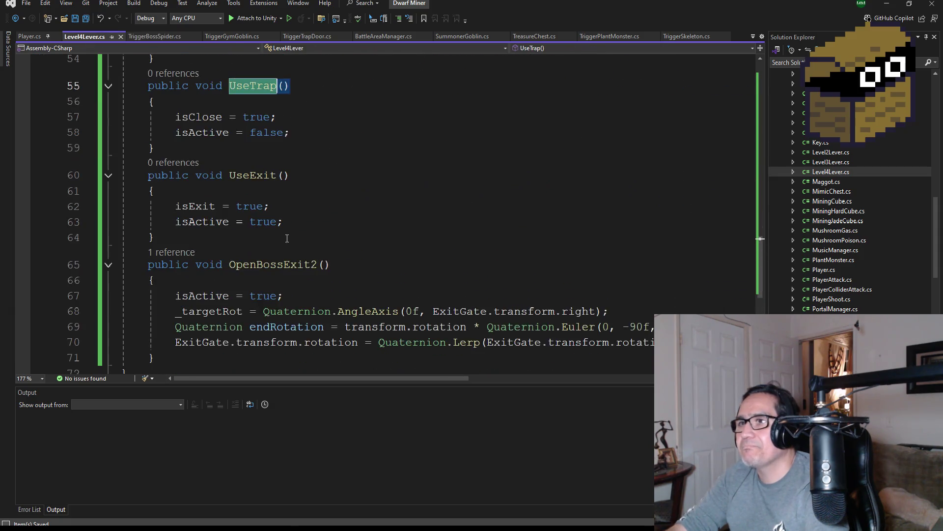
pyautogui.scroll(3, 310, 233)
pyautogui.scroll(3, 358, 256)
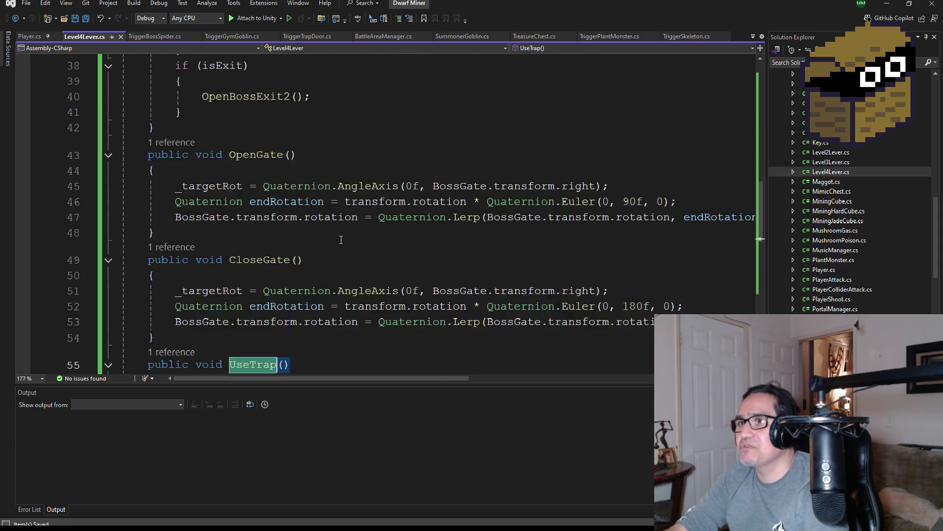
pyautogui.scroll(-6, 348, 244)
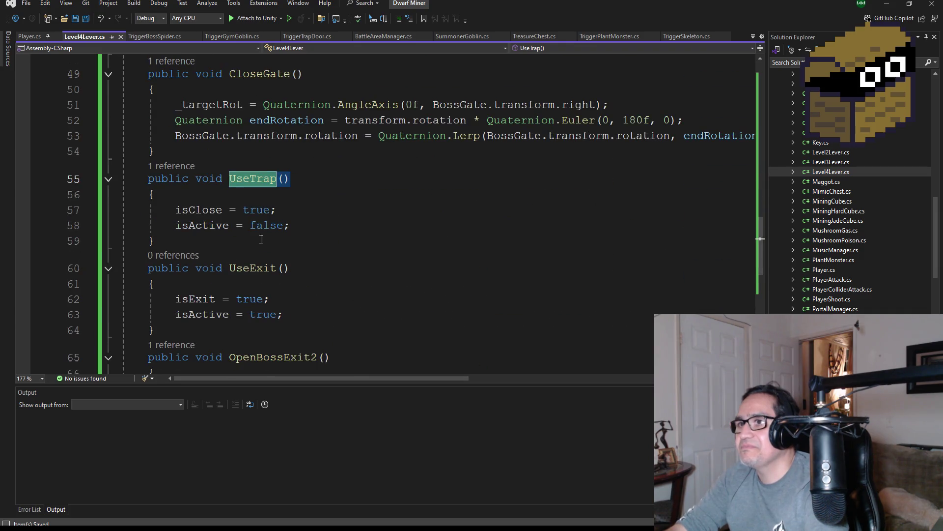
pyautogui.scroll(10, 245, 230)
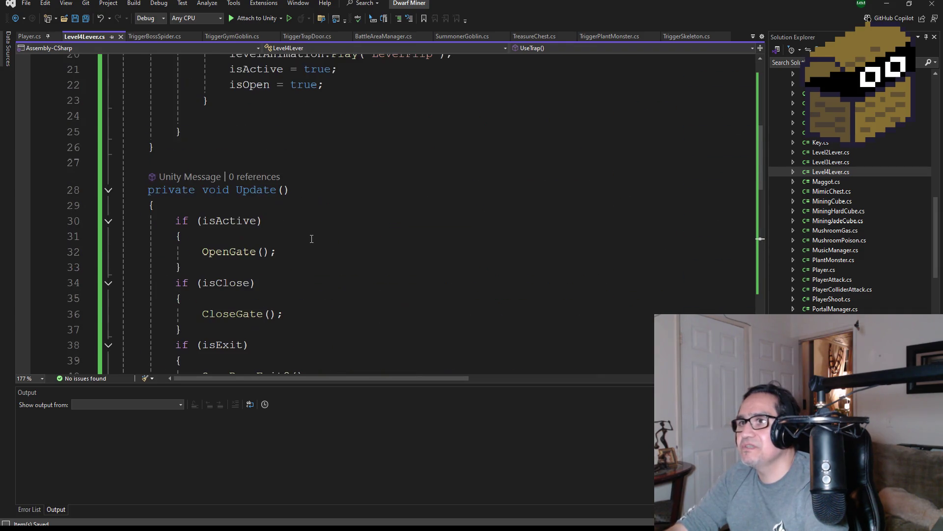
pyautogui.scroll(-1, 314, 243)
pyautogui.scroll(-5, 240, 253)
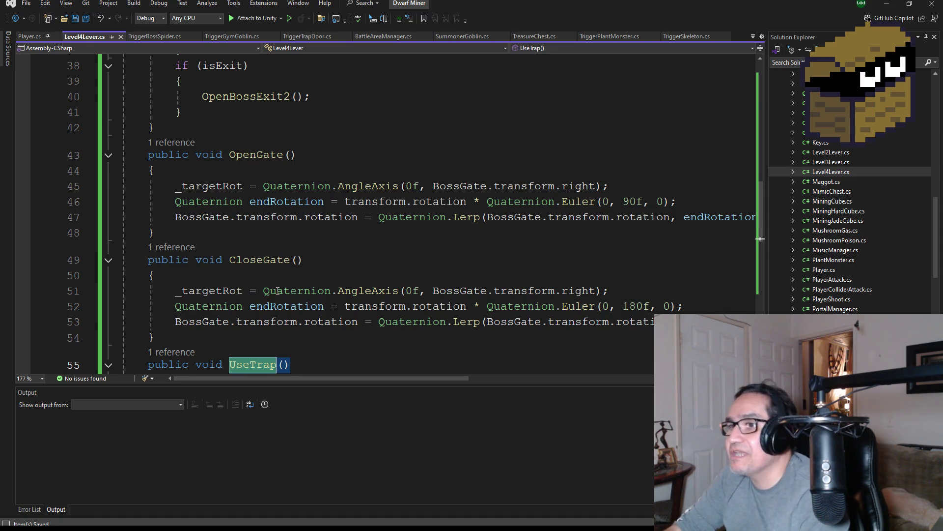
pyautogui.scroll(-2, 316, 270)
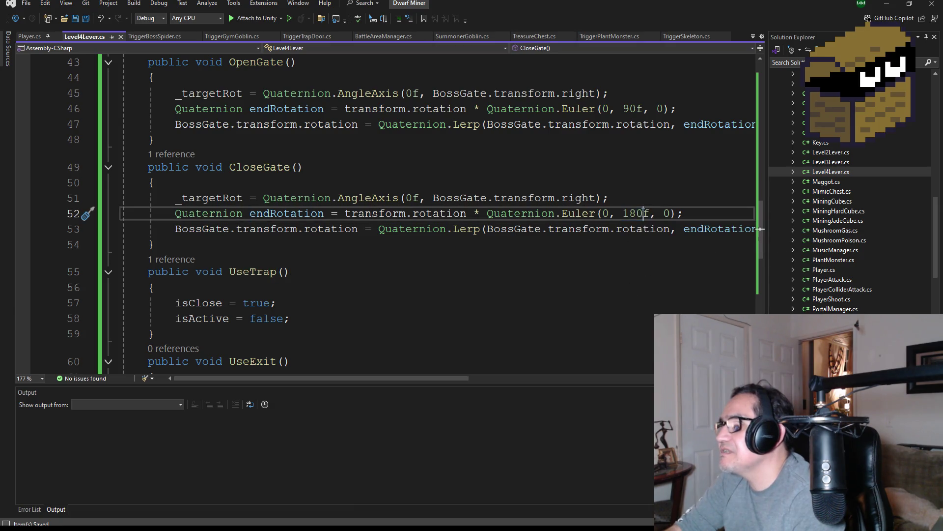
pyautogui.scroll(3, 639, 273)
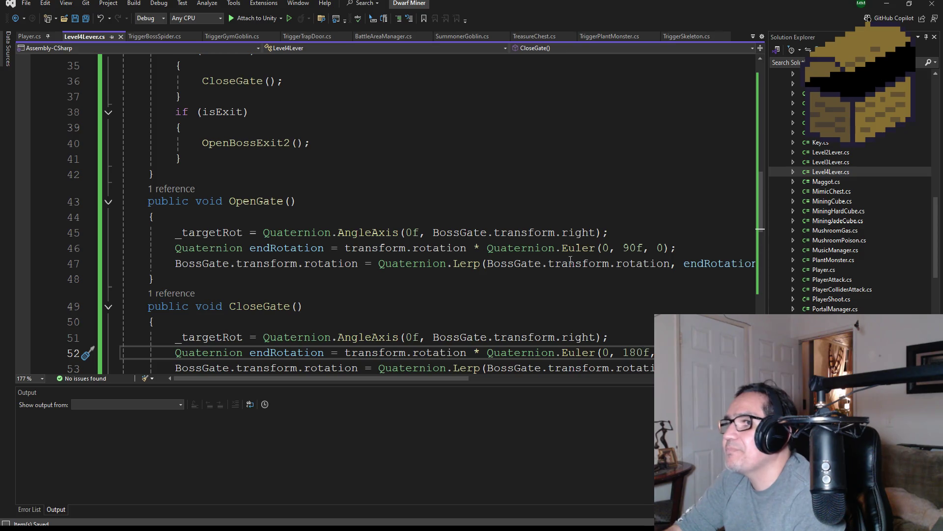
pyautogui.scroll(-1, 630, 296)
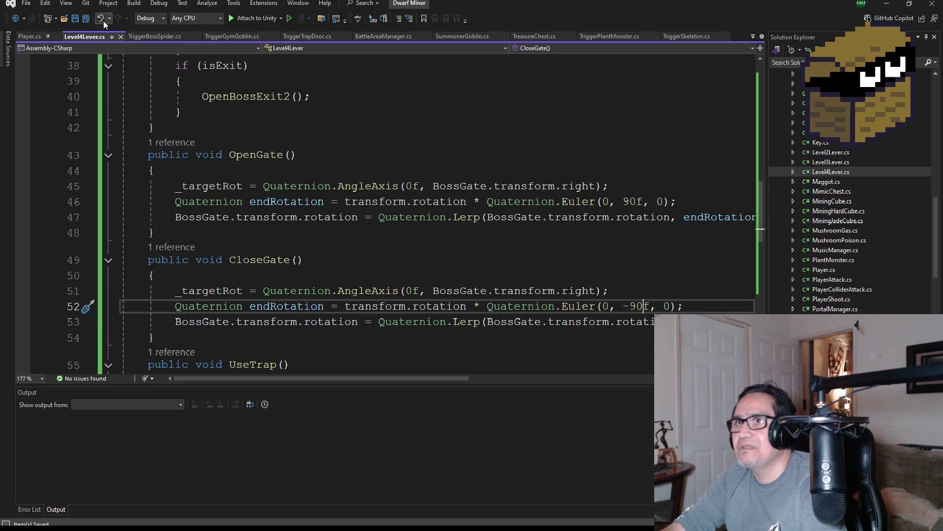
pyautogui.click(873, 7)
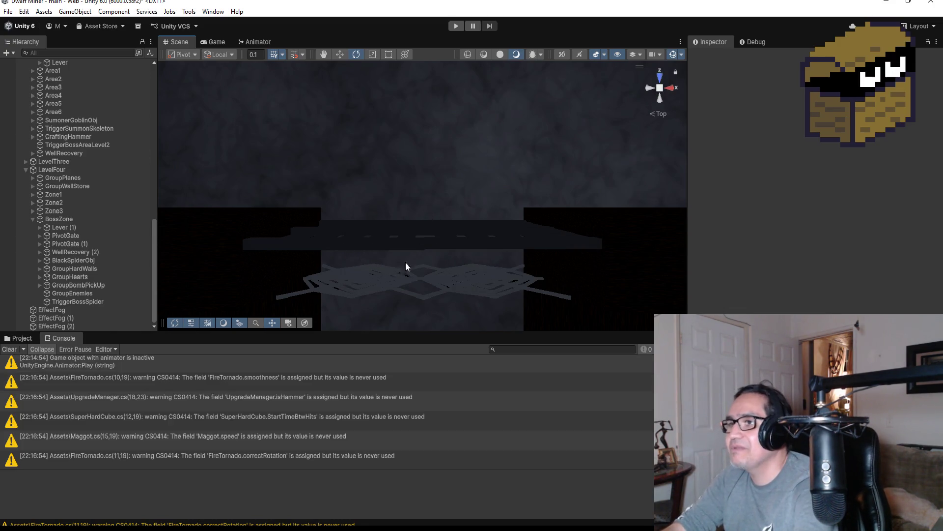
pyautogui.click(456, 26)
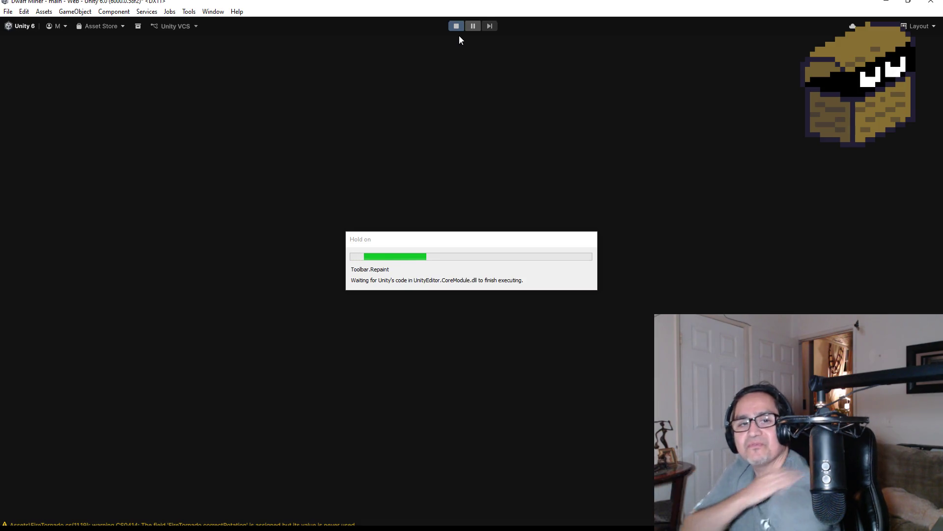
pyautogui.press('Escape')
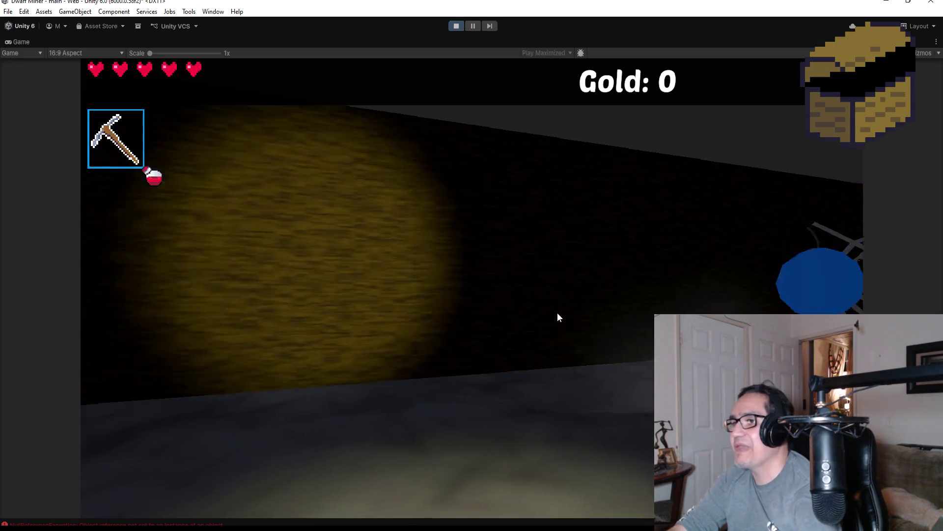
pyautogui.press('w')
pyautogui.scroll(-1, 471, 266)
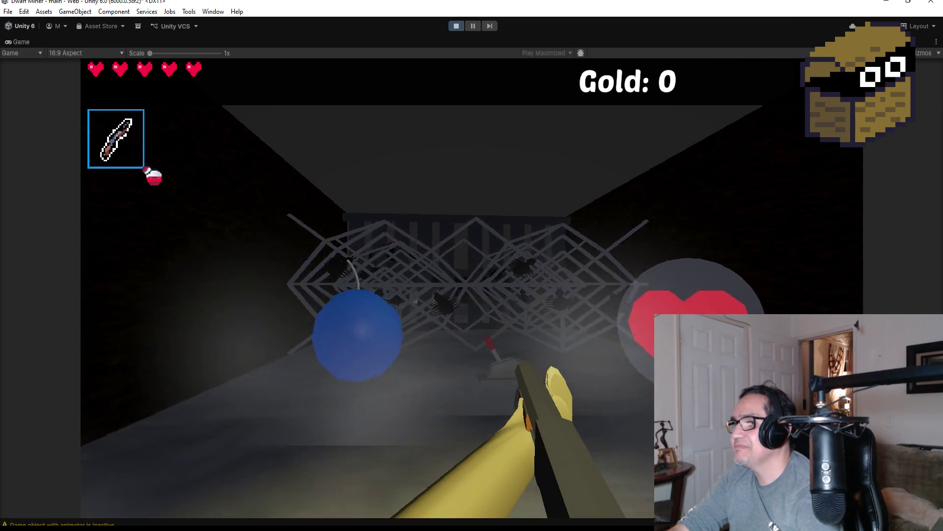
pyautogui.press('w')
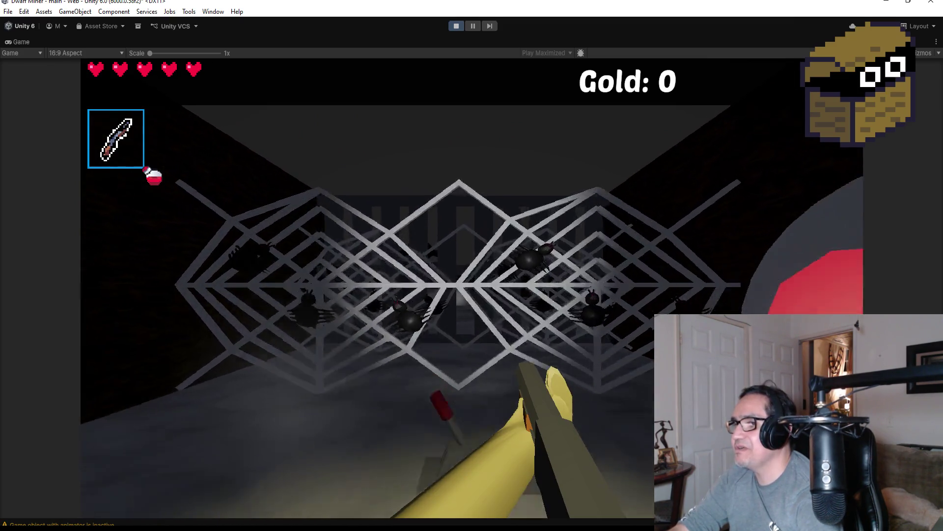
pyautogui.press('s')
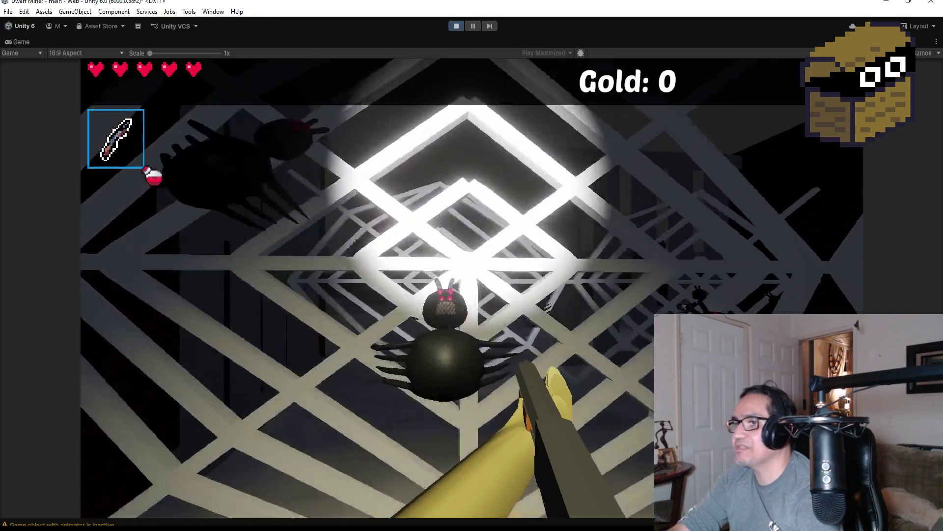
pyautogui.press('w')
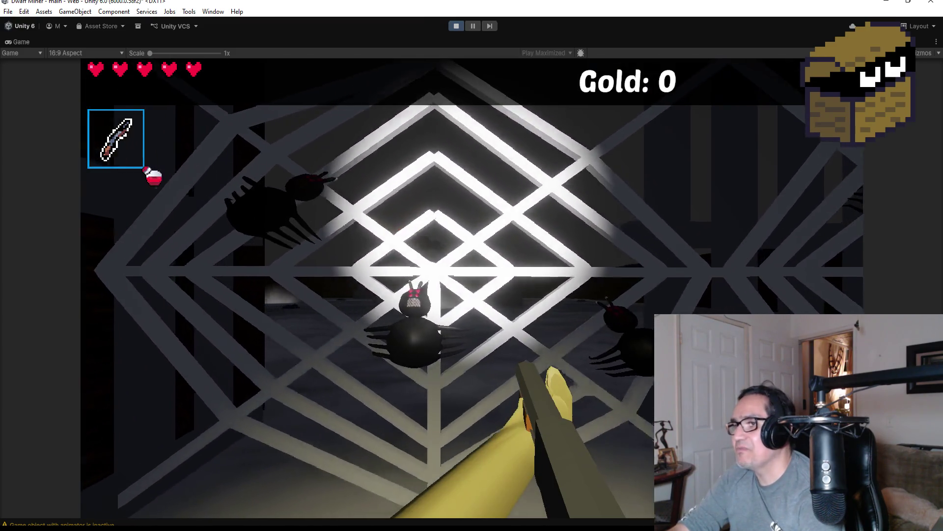
pyautogui.press('w')
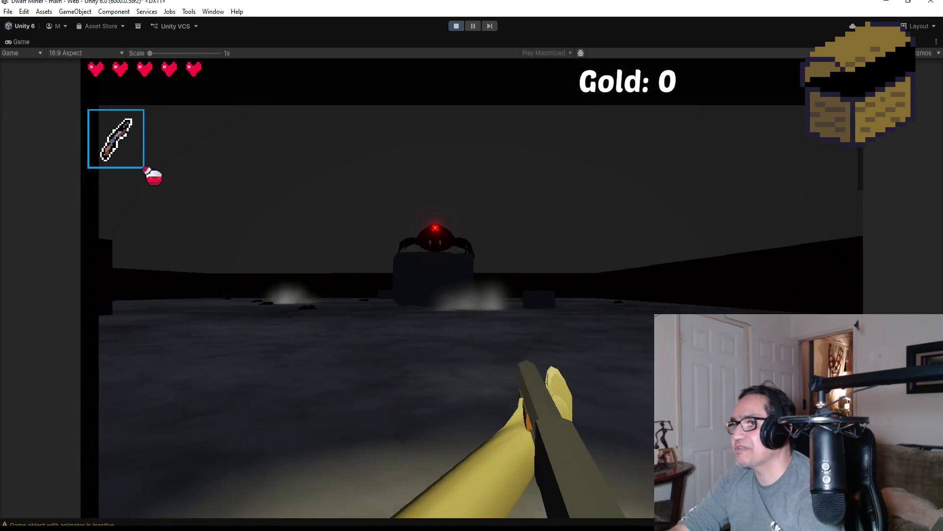
pyautogui.press('d')
pyautogui.press('a')
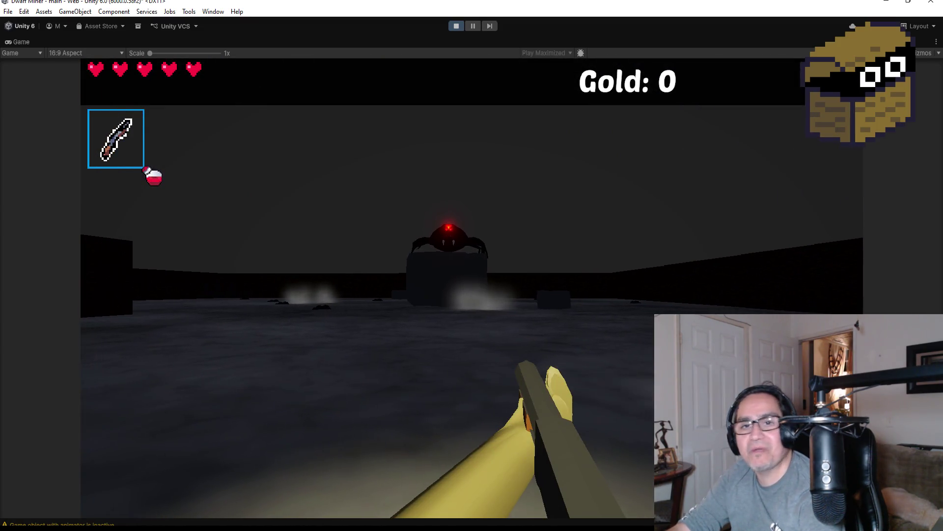
pyautogui.press('a')
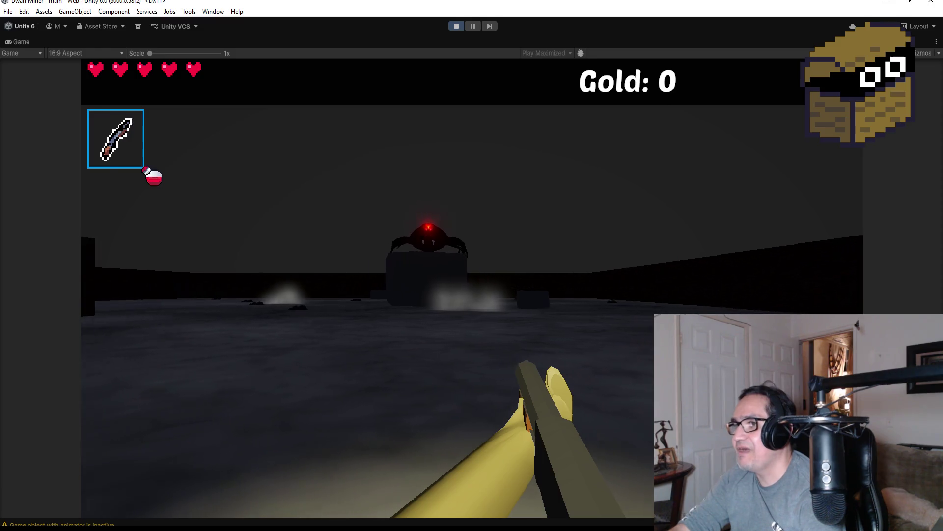
pyautogui.press('d')
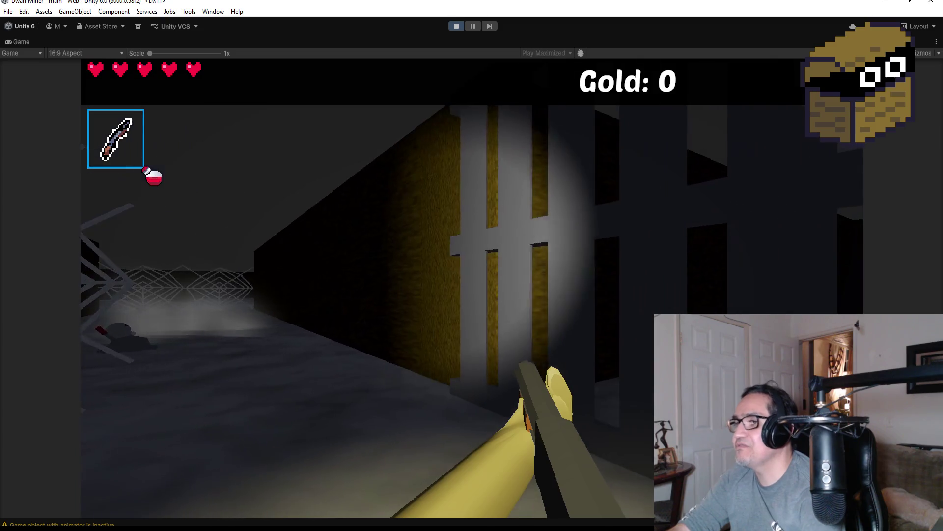
pyautogui.press('Escape')
pyautogui.click(462, 24)
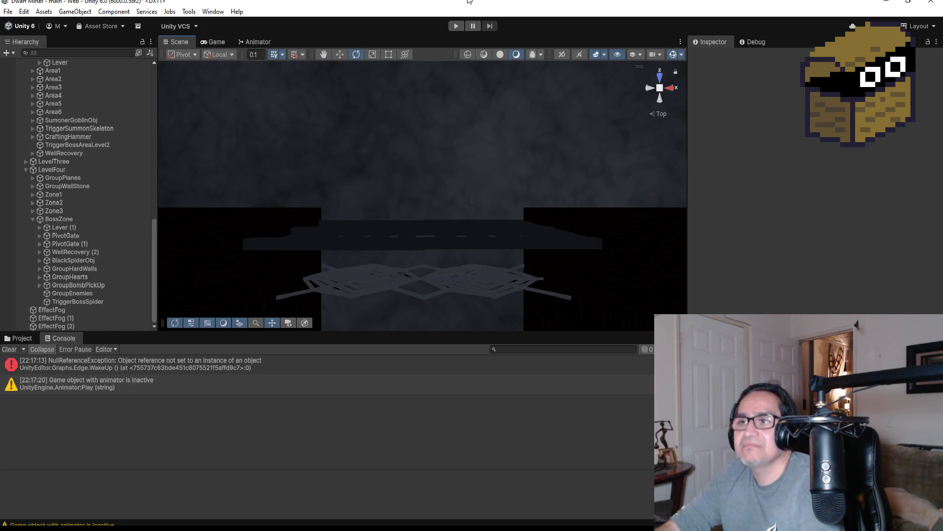
# Save the scene with File > Save and select the BossZone object in the Hierarchy.
pyautogui.click(9, 12)
pyautogui.click(29, 59)
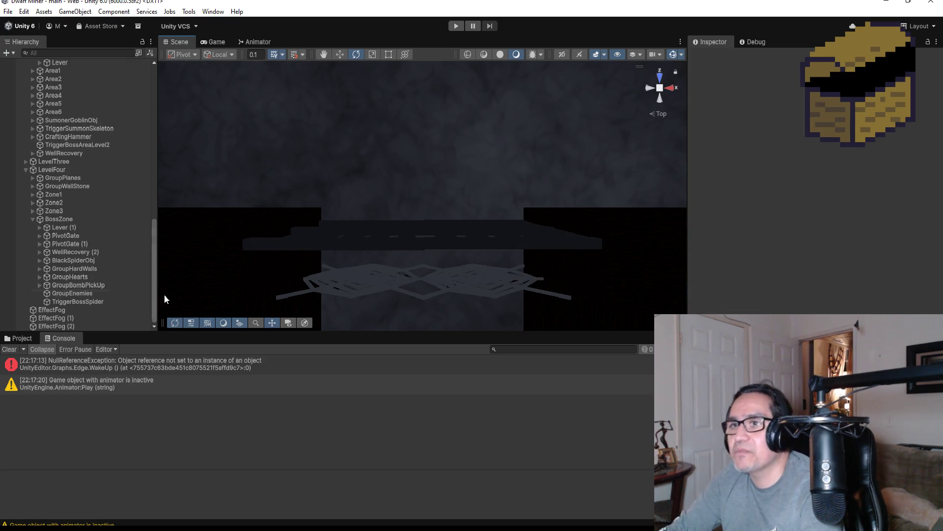
pyautogui.click(61, 219)
# Zoom out the Scene view and switch to Visual Studio.
pyautogui.scroll(-3, 520, 295)
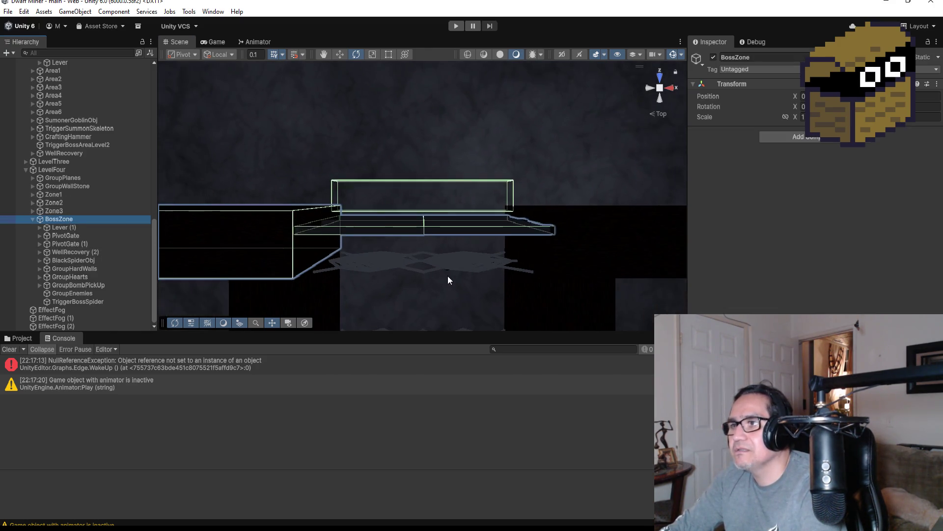
pyautogui.scroll(-1, 453, 274)
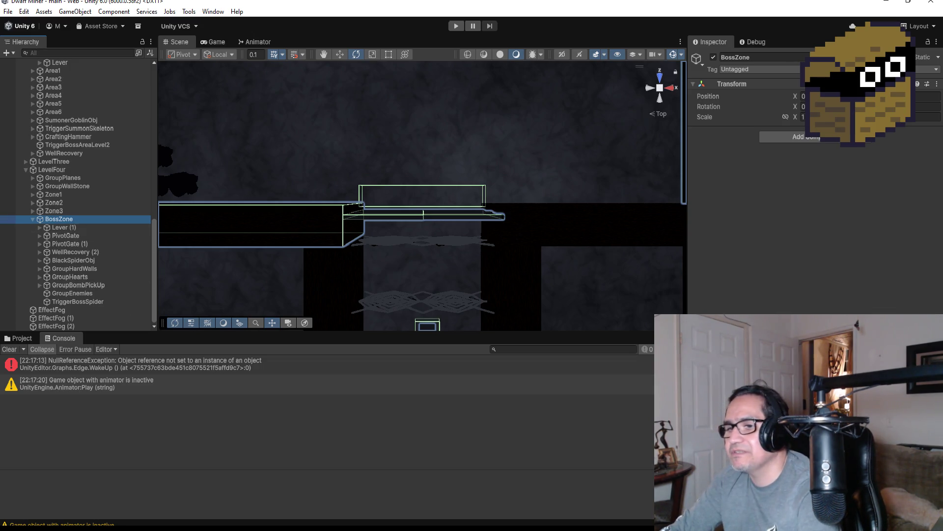
pyautogui.hotkey('alt', 'Tab')
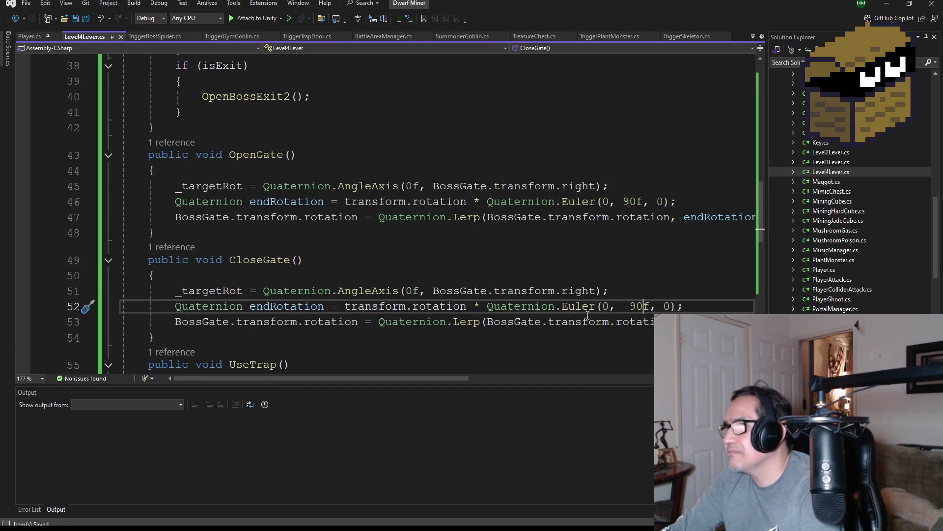
# Set CloseGate's rotation to Quaternion.Euler(0, 0f, 0), save Level4Lever.cs, and return to Unity.
pyautogui.press('BackSpace')
pyautogui.press('BackSpace')
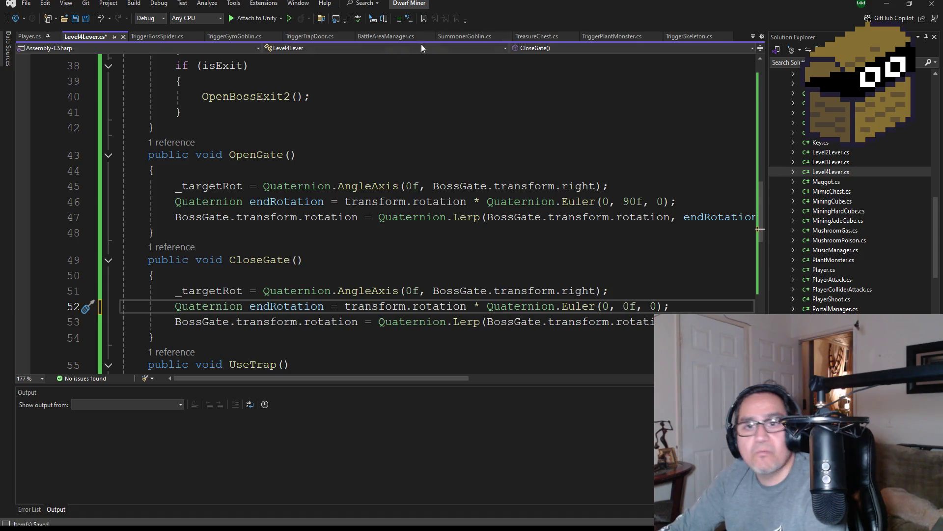
pyautogui.click(90, 20)
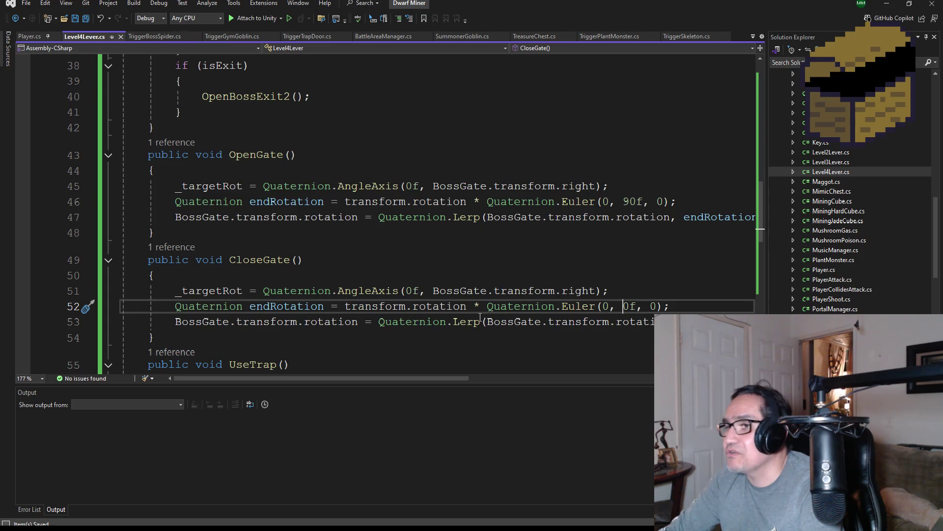
pyautogui.scroll(-1, 597, 364)
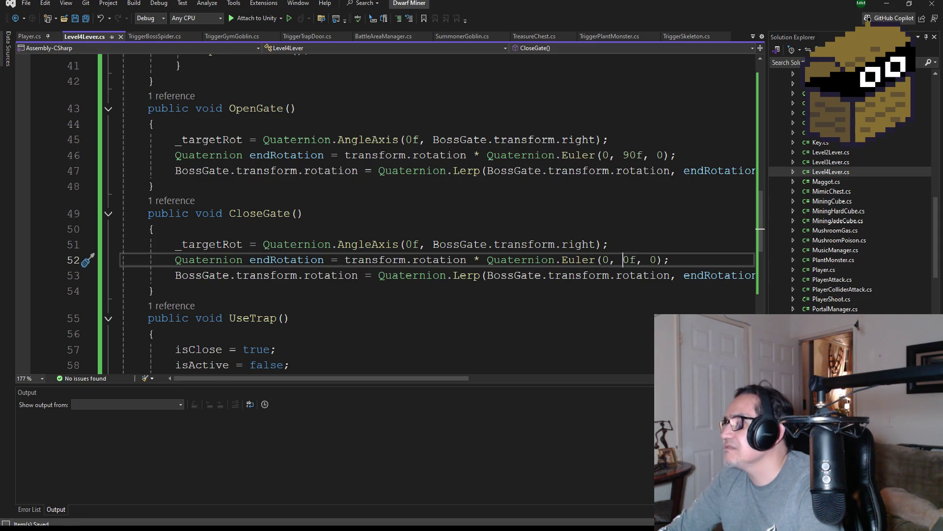
pyautogui.hotkey('alt', 'Tab')
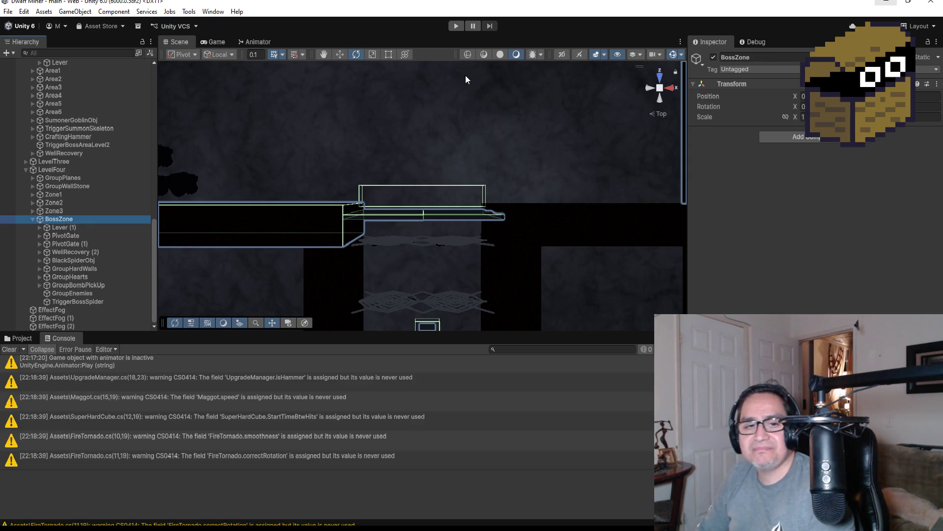
# Start a playtest, switch to weapon 2, and walk down the corridor through the spider webs.
pyautogui.click(456, 26)
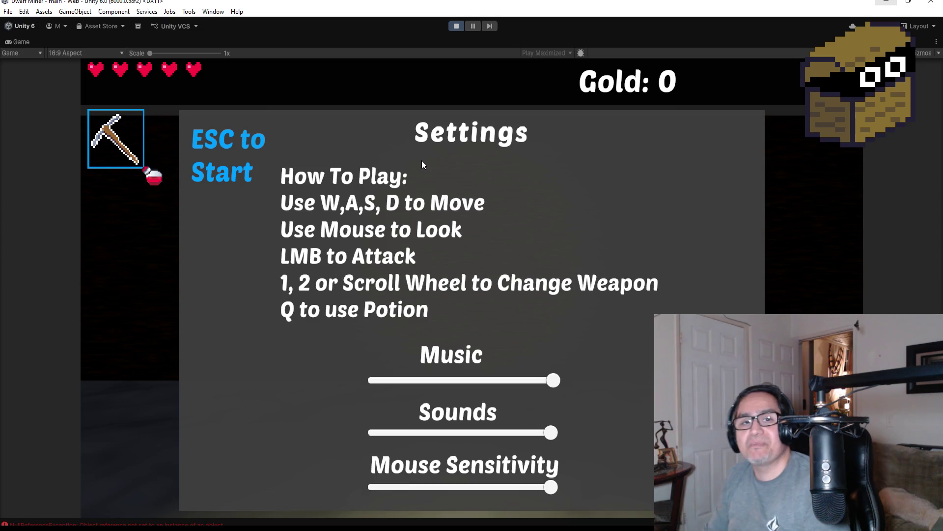
pyautogui.press('Escape')
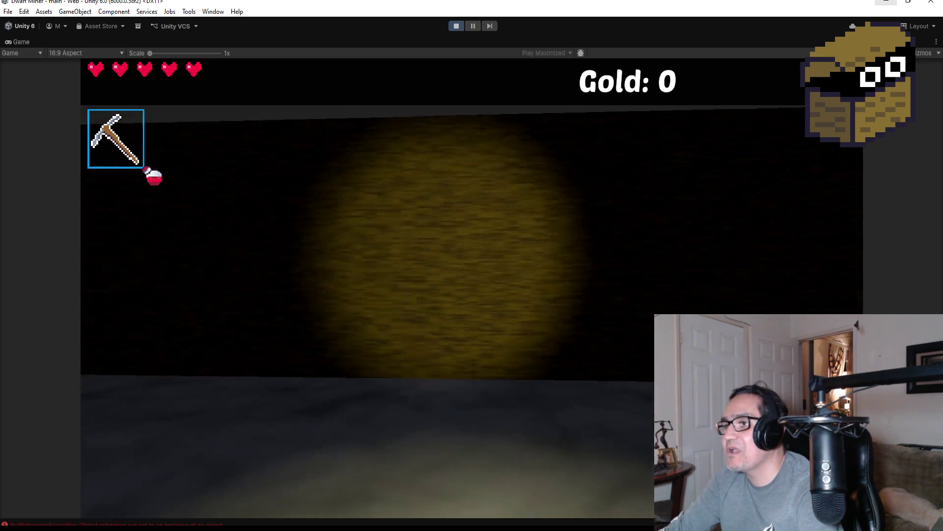
pyautogui.press('2')
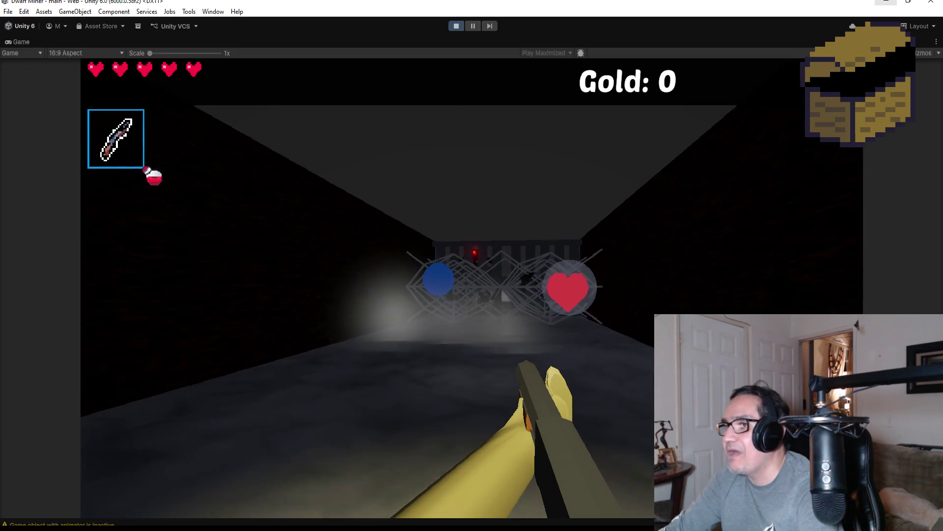
pyautogui.press('w')
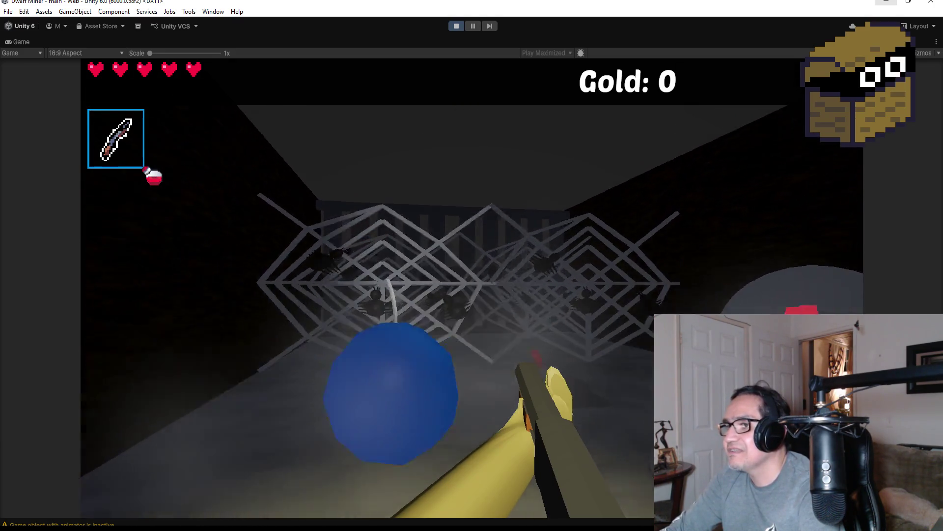
pyautogui.press('w')
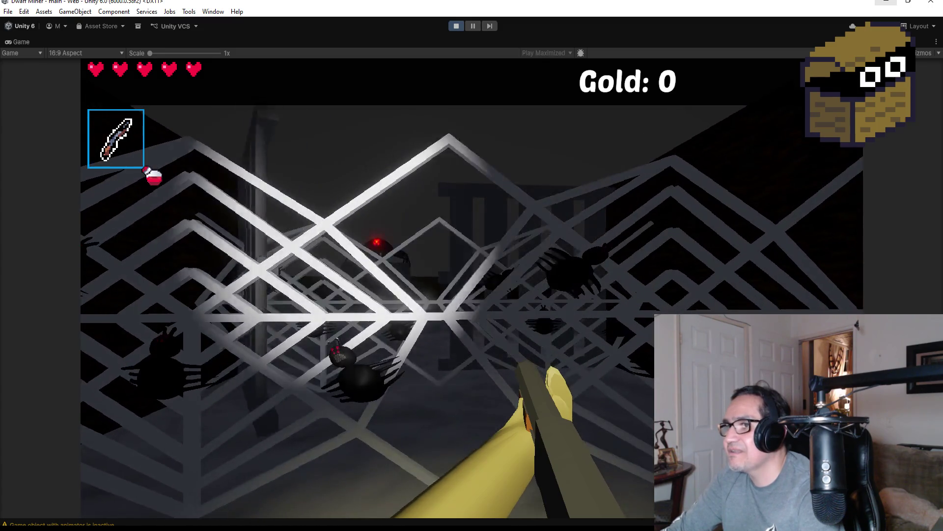
pyautogui.press('w')
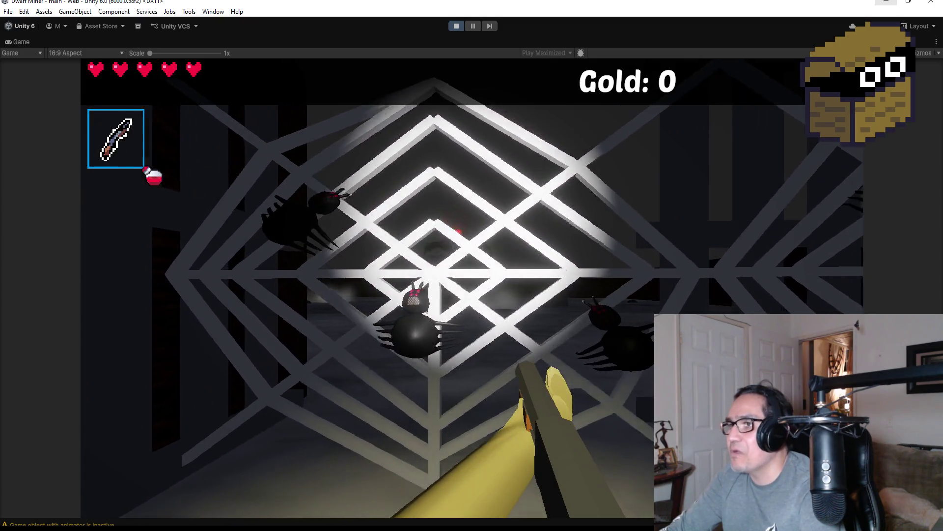
pyautogui.press('w')
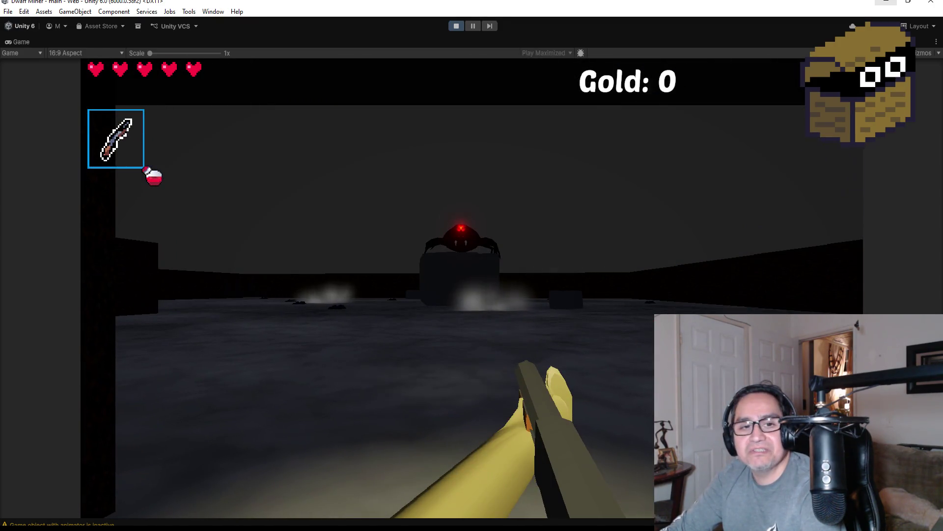
# Circle the red-eyed spider and shoot it, then stop play mode and save the scene.
pyautogui.press('d')
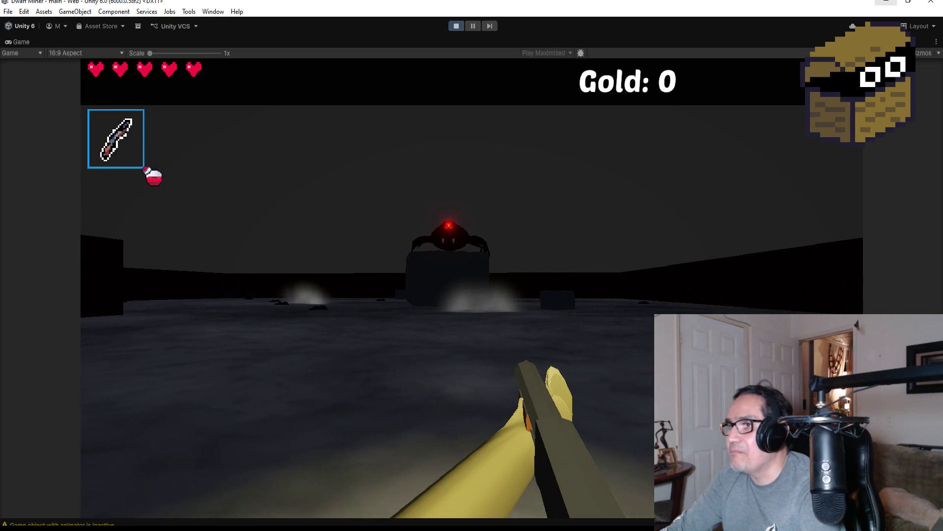
pyautogui.press('a')
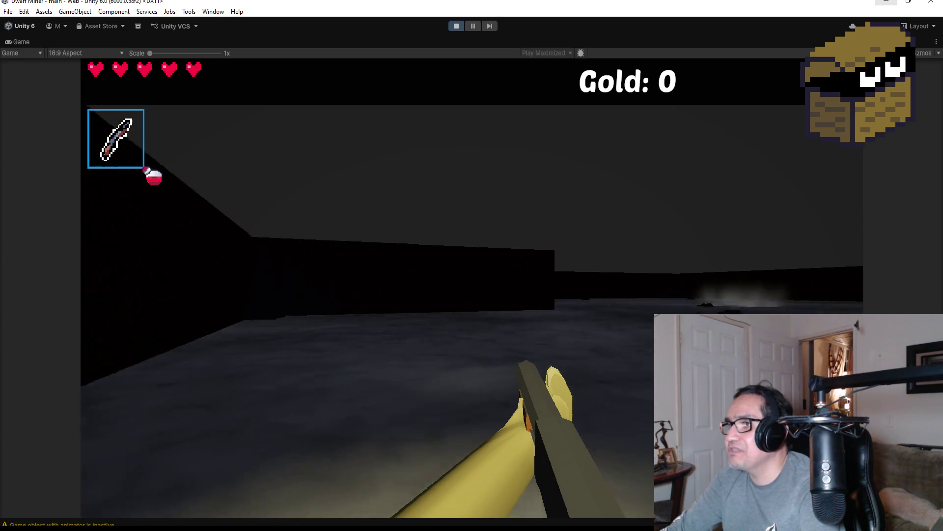
pyautogui.press('w')
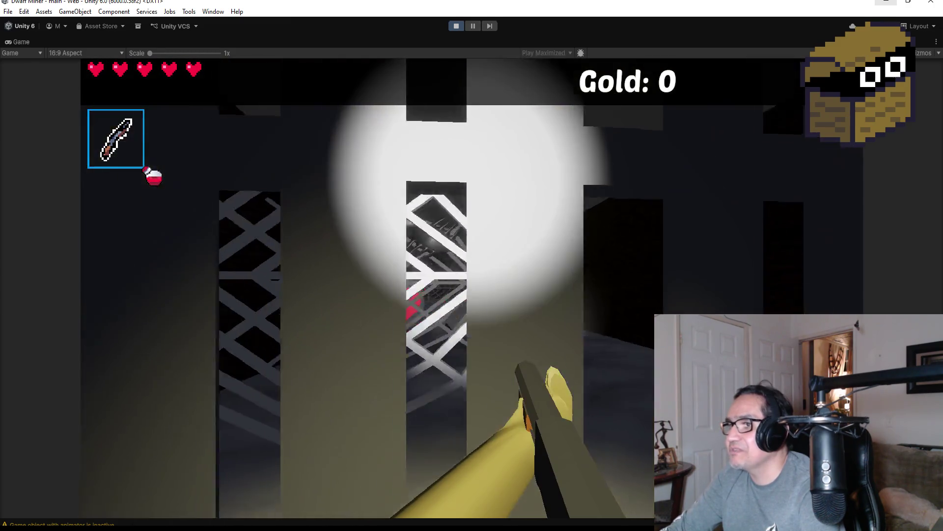
pyautogui.press('a')
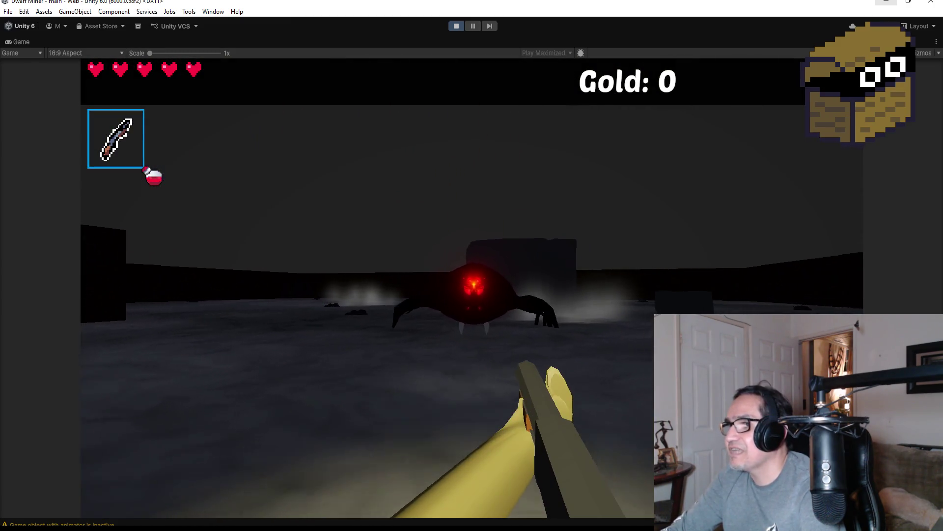
pyautogui.click(471, 288)
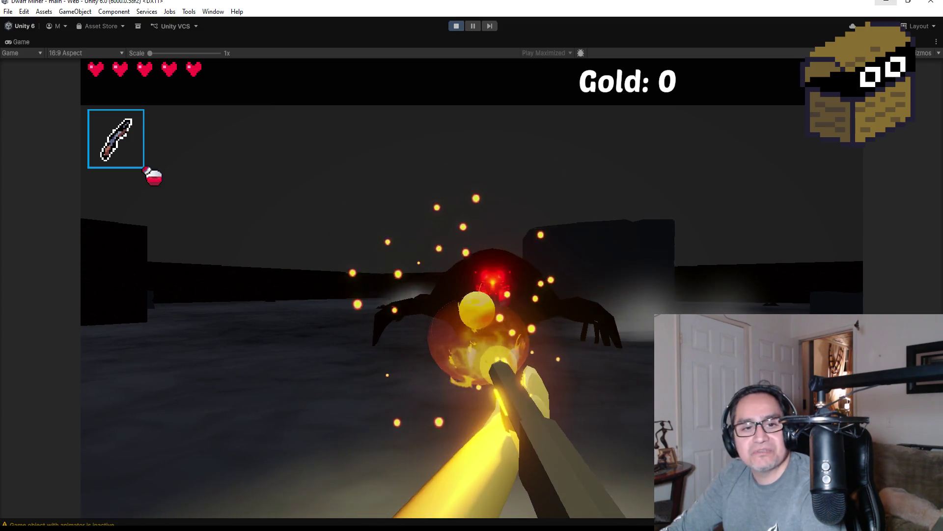
pyautogui.press('Escape')
pyautogui.click(453, 28)
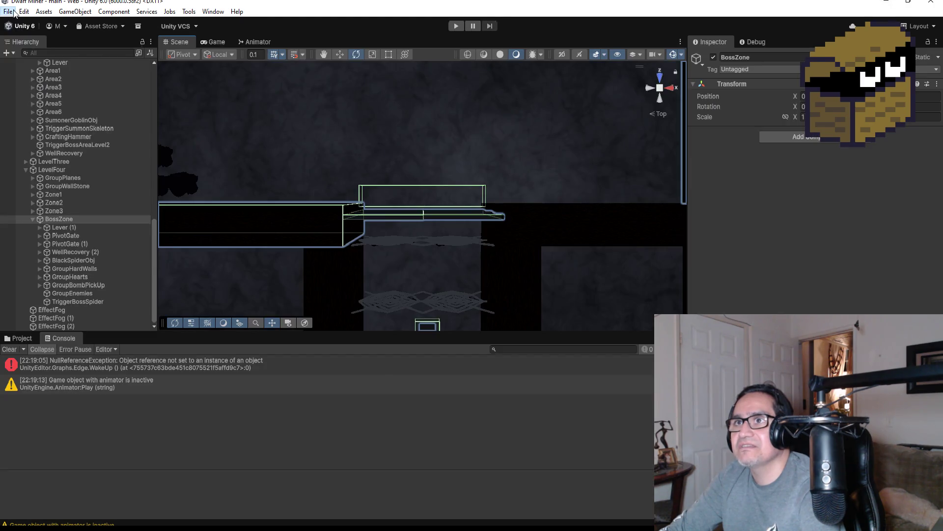
pyautogui.click(8, 11)
pyautogui.click(33, 63)
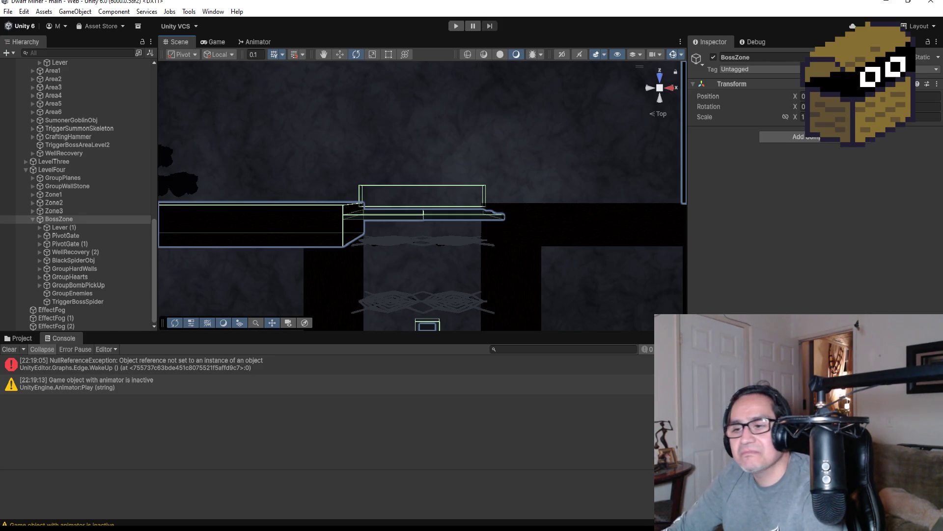
# Bring up File Explorer and navigate up to the computer's drives.
pyautogui.hotkey('alt', 'Tab')
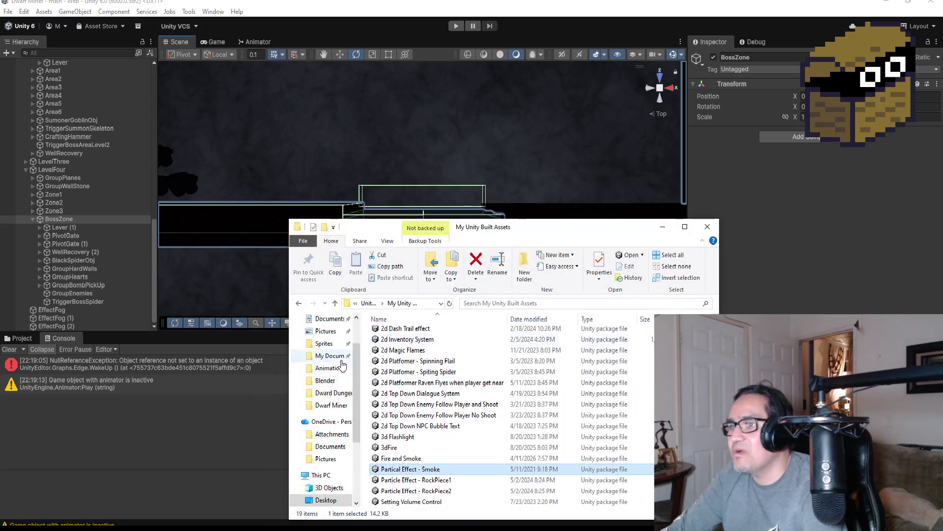
pyautogui.scroll(1, 388, 339)
pyautogui.click(368, 303)
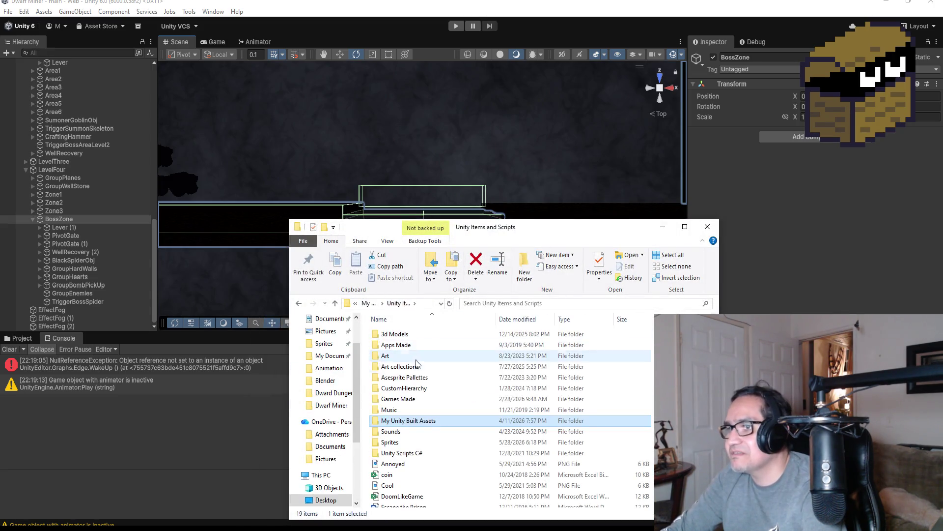
pyautogui.scroll(-1, 337, 358)
pyautogui.scroll(2, 336, 360)
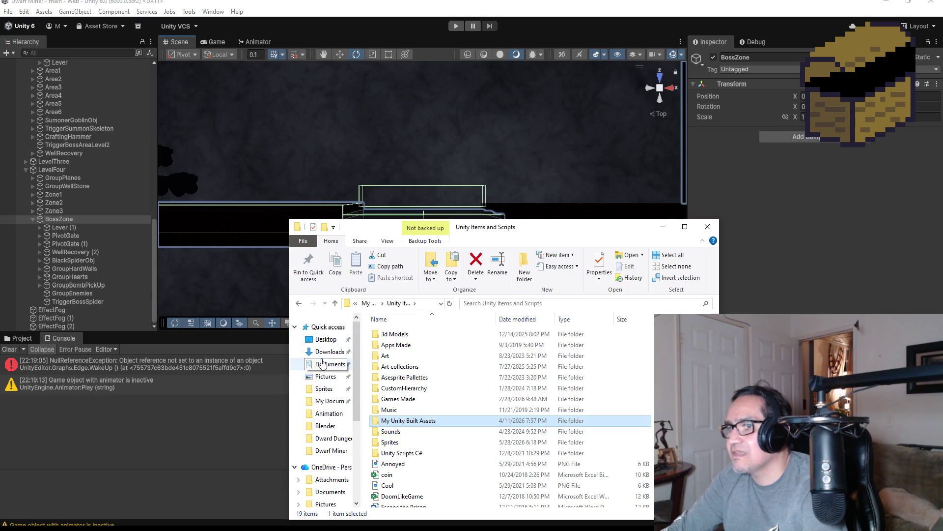
pyautogui.click(340, 346)
pyautogui.scroll(-1, 408, 388)
pyautogui.scroll(-3, 337, 443)
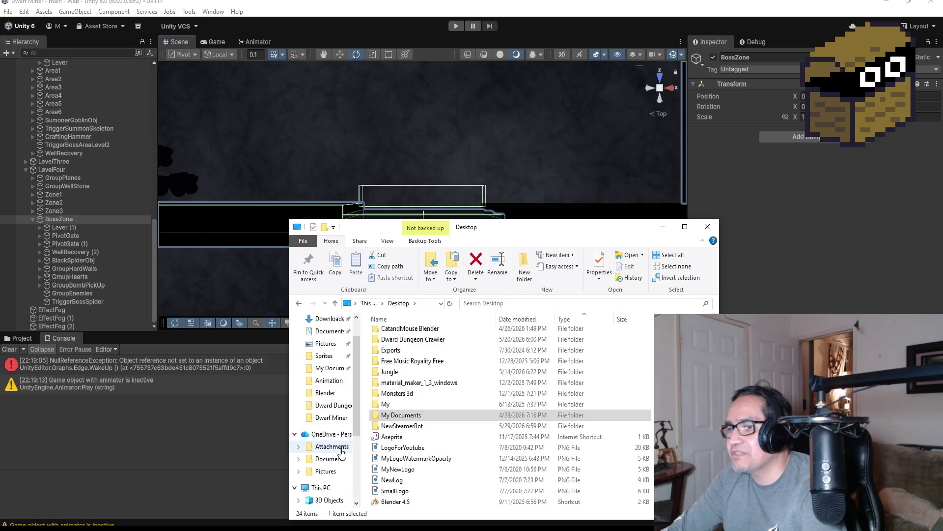
pyautogui.click(312, 402)
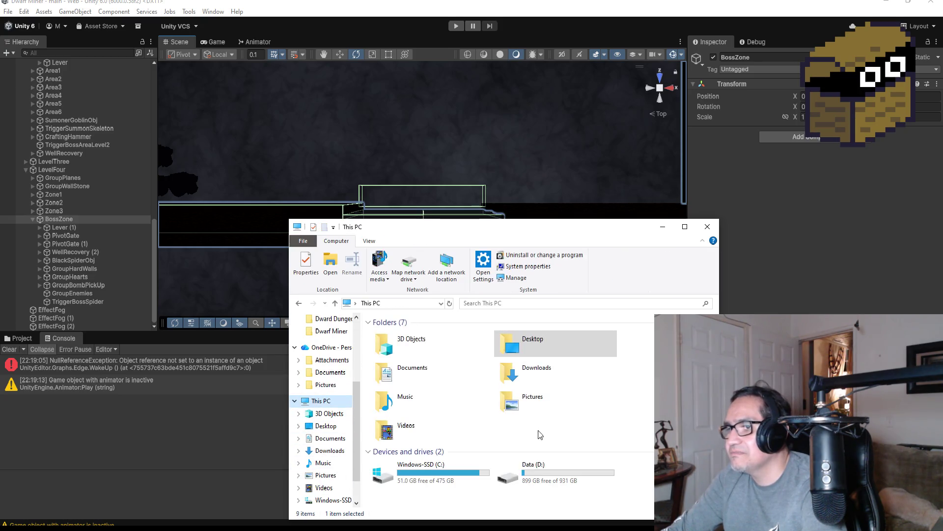
# Open Data (D:) > Unity3d Backup > Survival3d > Assets > Resources.
pyautogui.doubleClick(537, 479)
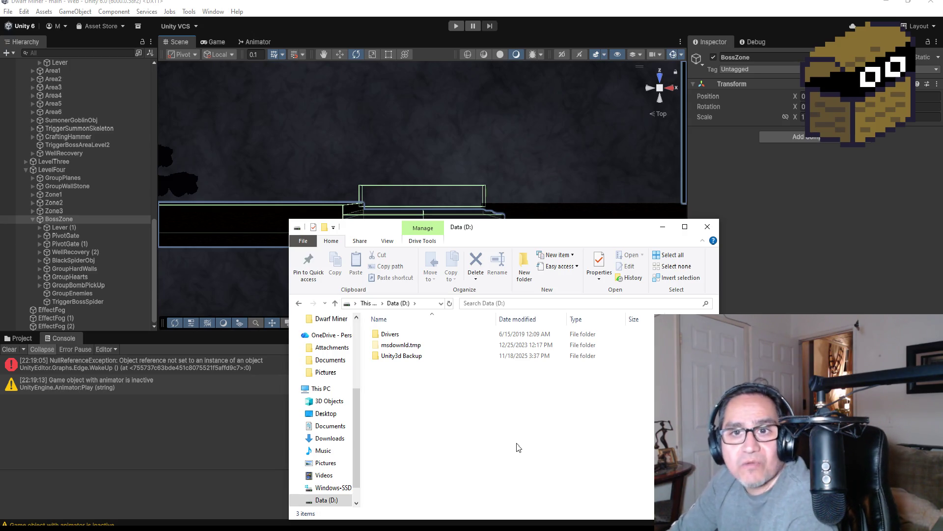
pyautogui.doubleClick(412, 356)
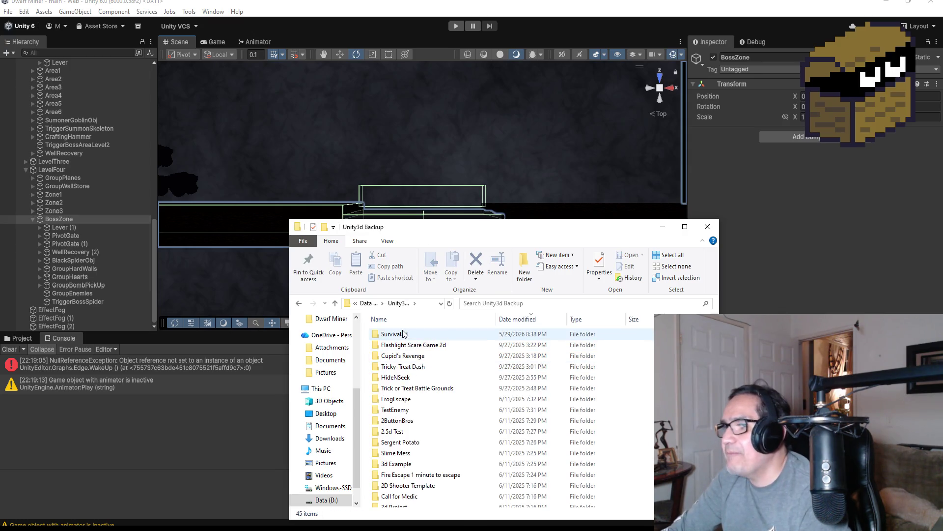
pyautogui.doubleClick(404, 334)
pyautogui.doubleClick(403, 345)
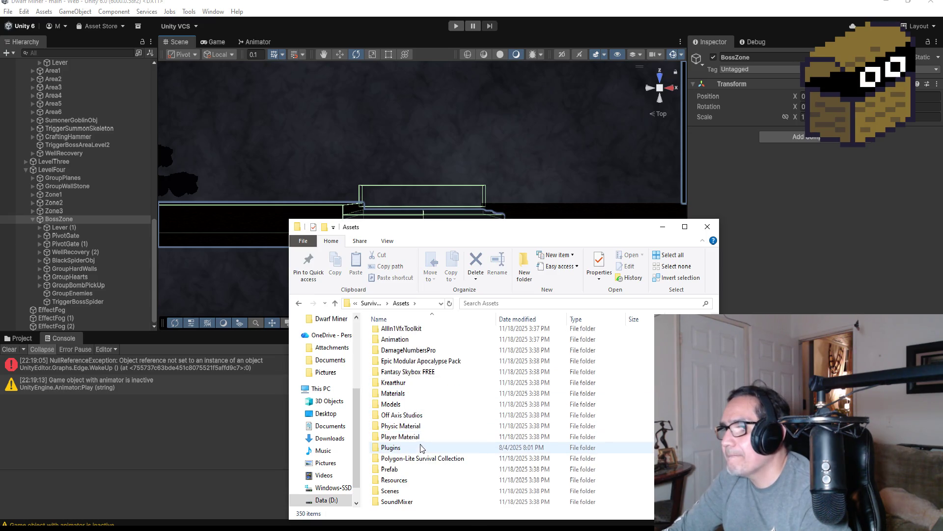
pyautogui.scroll(-1, 419, 448)
pyautogui.doubleClick(416, 447)
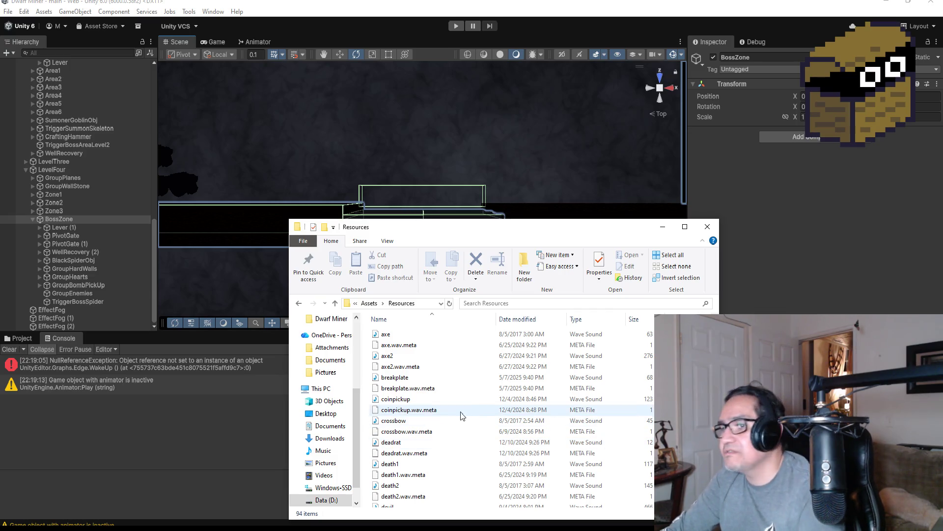
# Scroll down the Resources folder to the spider sounds and pick one to listen to.
pyautogui.scroll(-3, 462, 418)
pyautogui.scroll(-2, 436, 446)
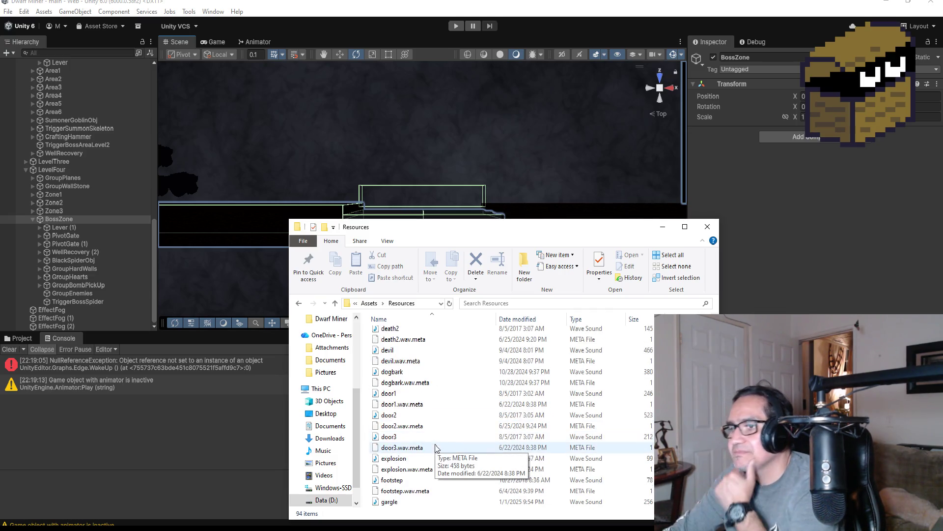
pyautogui.scroll(-4, 439, 451)
pyautogui.scroll(-4, 440, 457)
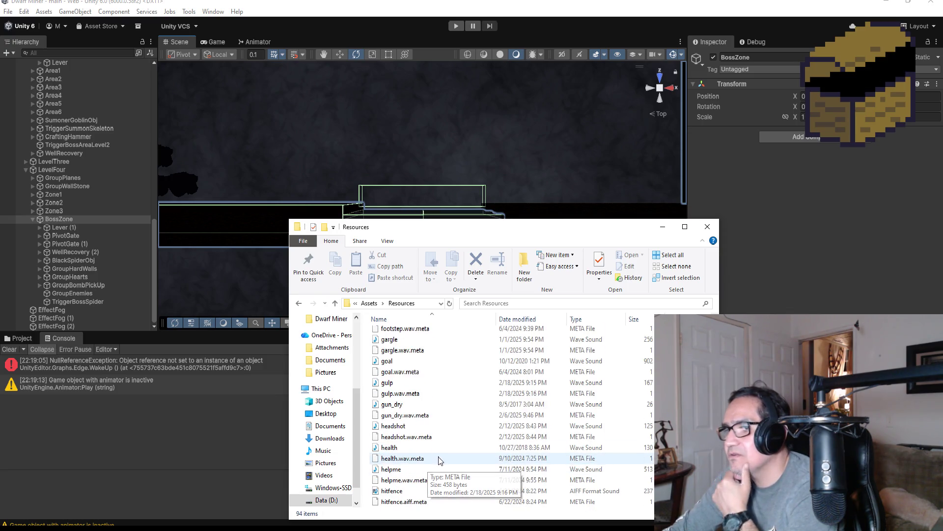
pyautogui.scroll(-5, 440, 461)
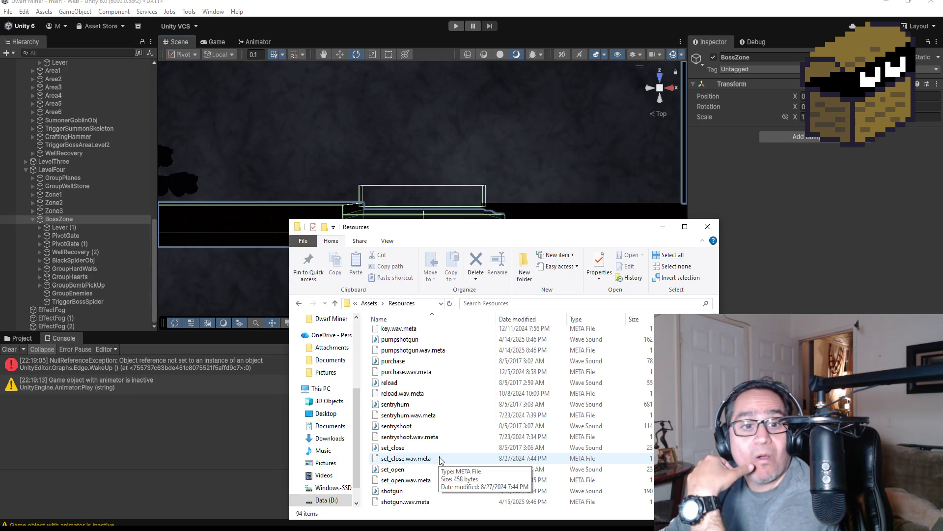
pyautogui.scroll(-3, 452, 459)
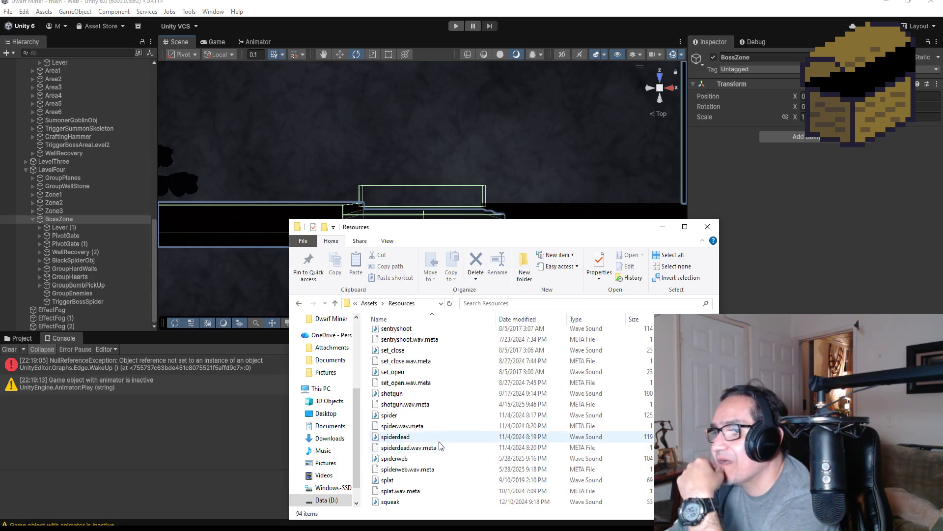
pyautogui.click(408, 416)
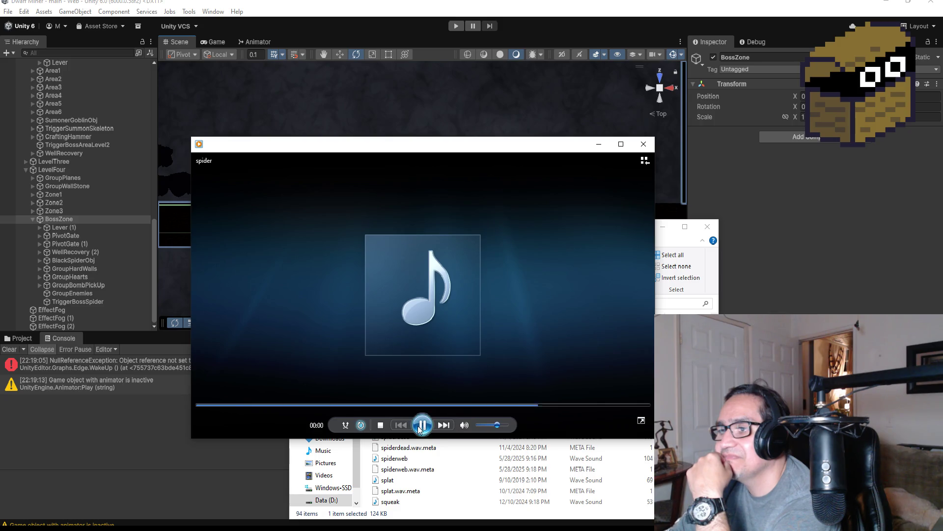
# Replay the spider sound, then play the spiderdead sound and close the player.
pyautogui.click(416, 425)
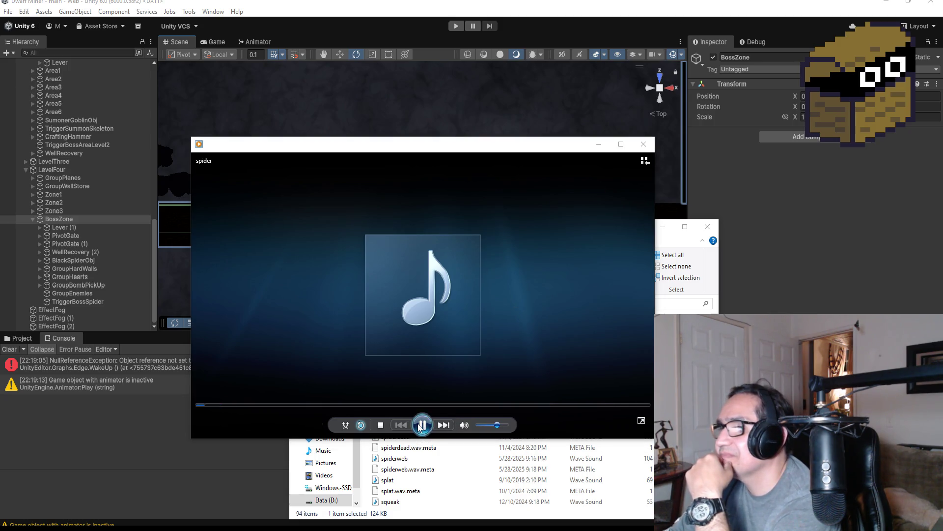
pyautogui.click(598, 145)
pyautogui.click(397, 438)
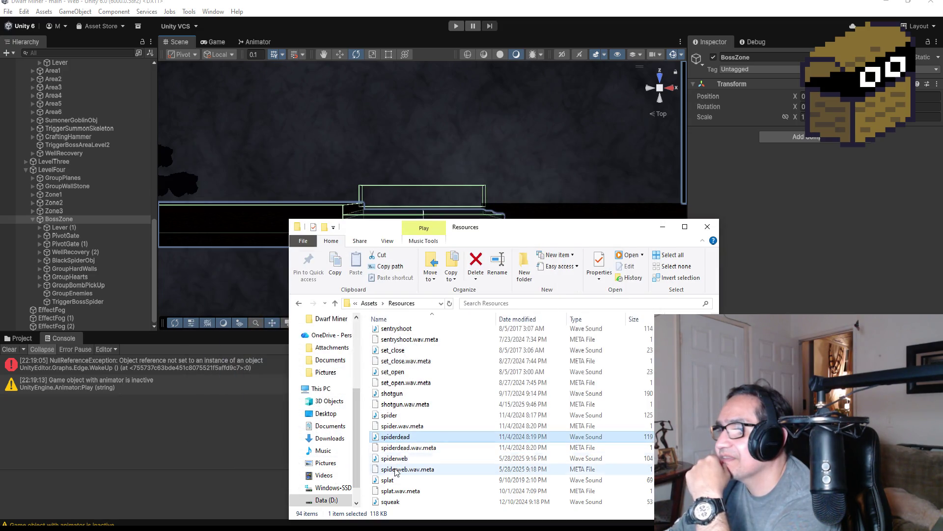
pyautogui.doubleClick(402, 438)
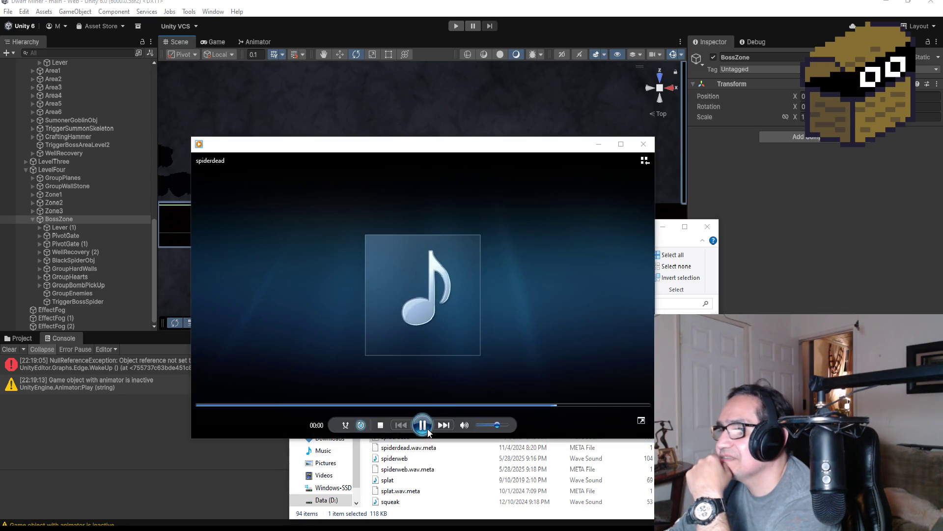
pyautogui.click(599, 144)
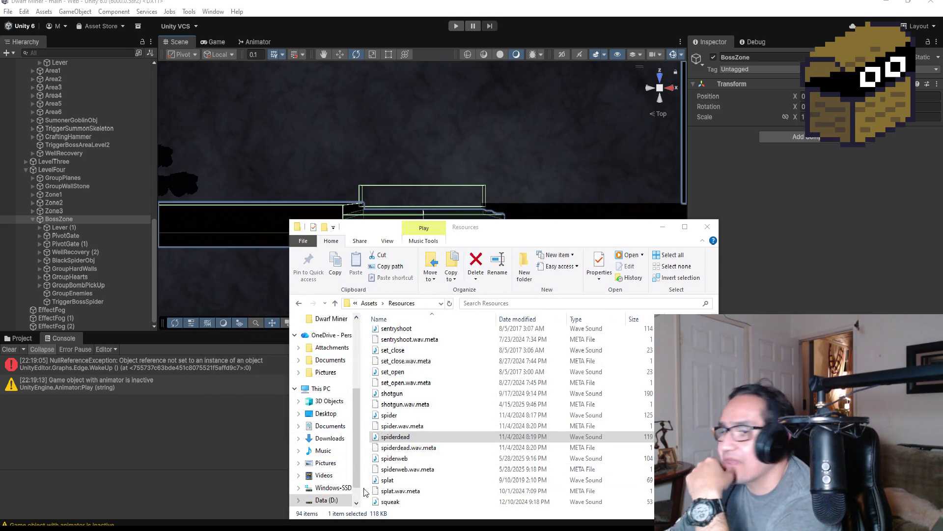
# Scroll the sound list, select spiderweb, then play the squeak sound and close the player.
pyautogui.scroll(-5, 436, 491)
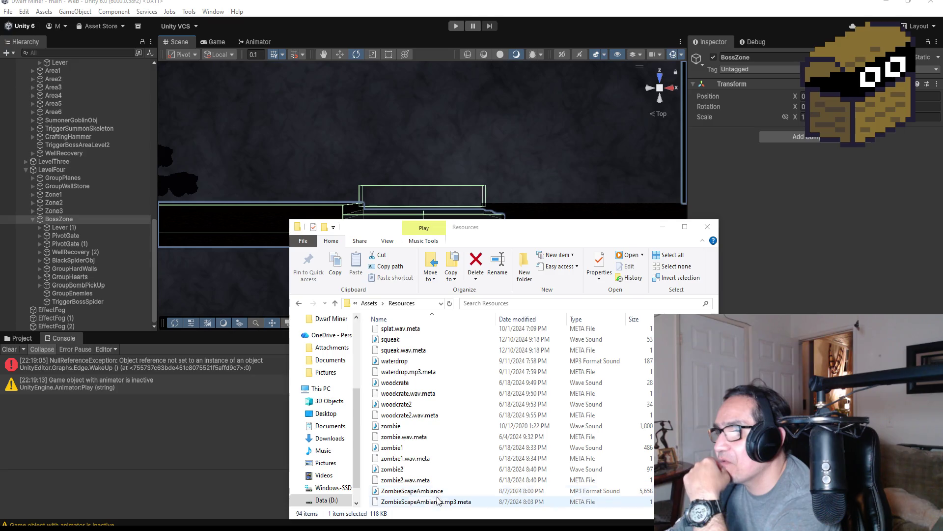
pyautogui.scroll(2, 434, 423)
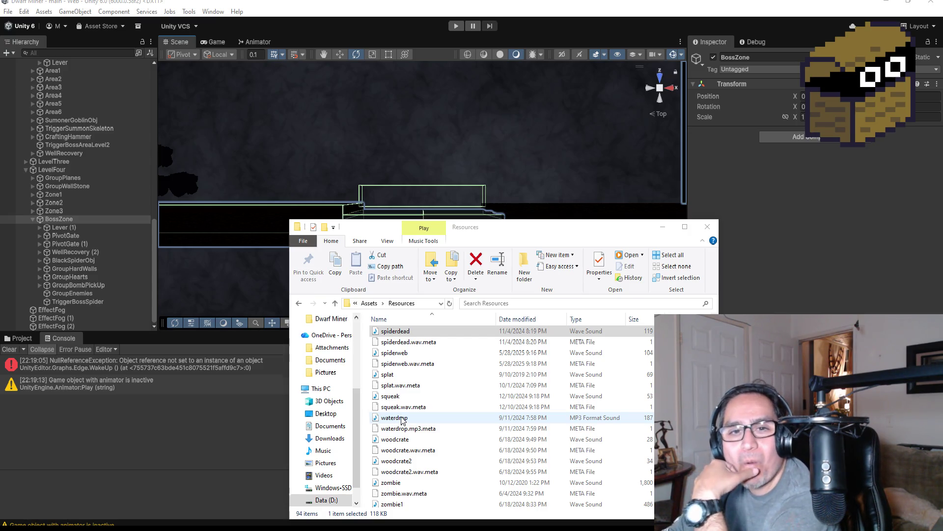
pyautogui.scroll(1, 400, 406)
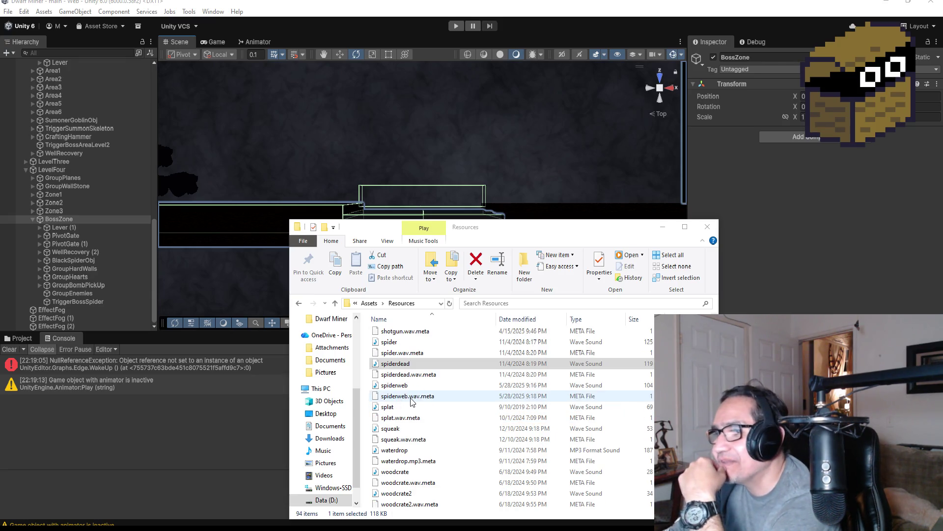
pyautogui.scroll(1, 410, 401)
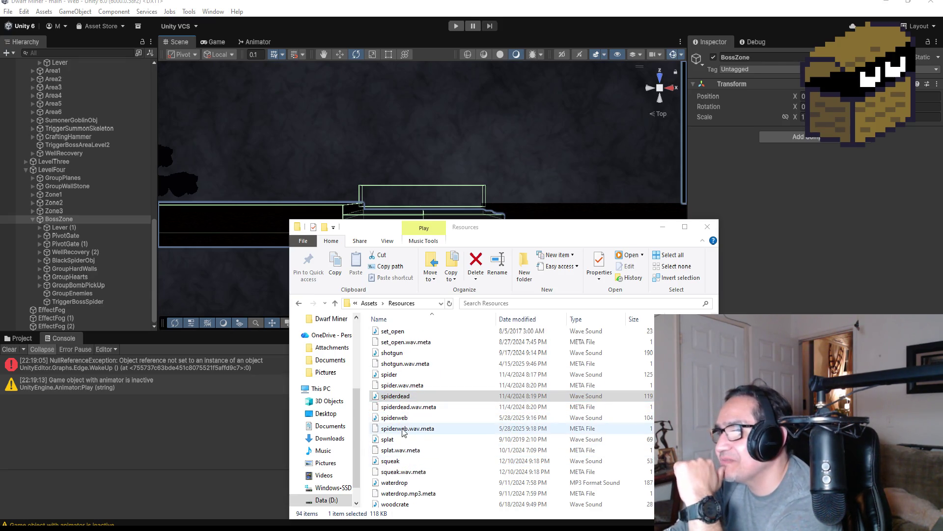
pyautogui.click(395, 417)
pyautogui.scroll(-2, 415, 423)
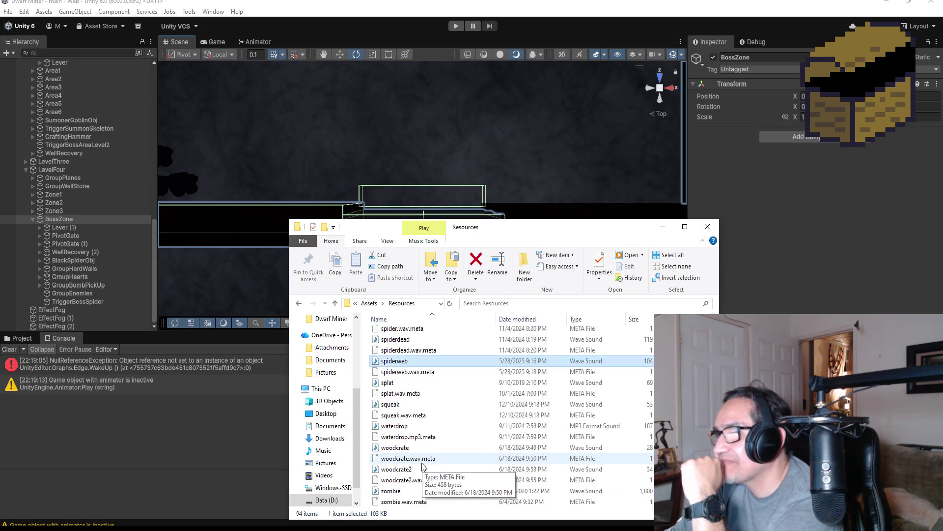
pyautogui.doubleClick(413, 399)
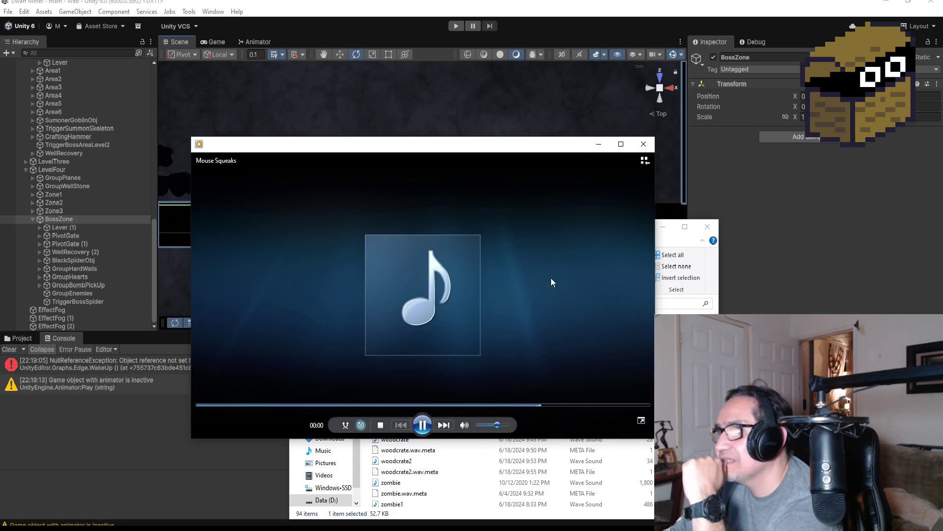
pyautogui.click(643, 144)
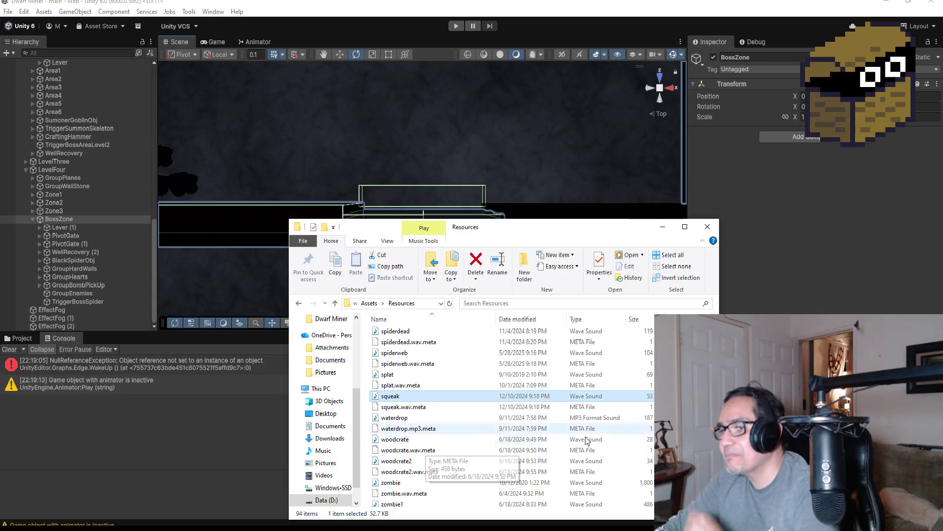
# Scroll the Resources sound list once more and close the File Explorer window.
pyautogui.scroll(-2, 452, 413)
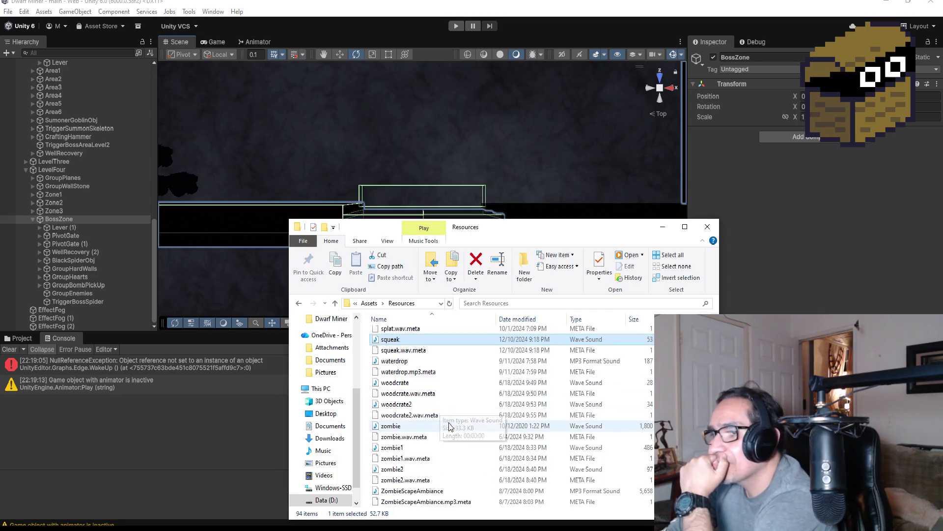
pyautogui.click(706, 232)
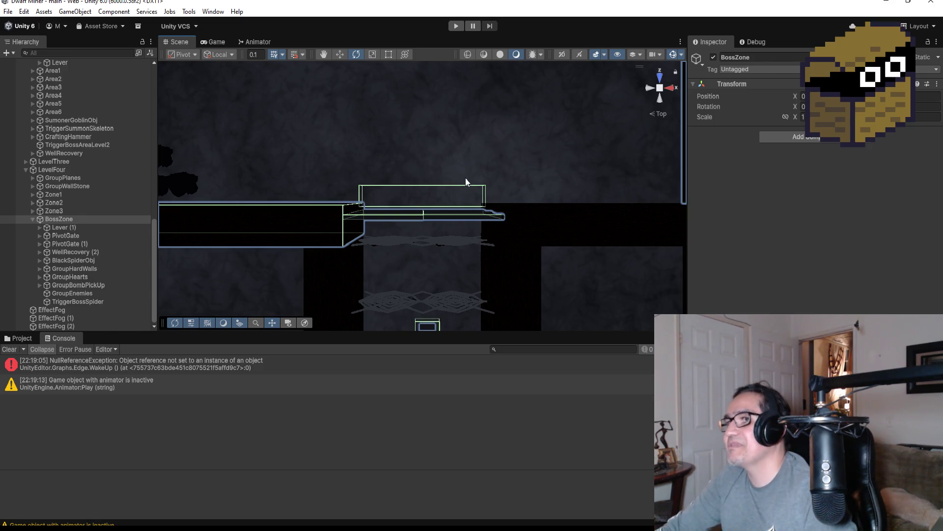
# Save the LevelFour scene via File > Save.
pyautogui.scroll(-4, 472, 162)
pyautogui.scroll(-2, 494, 176)
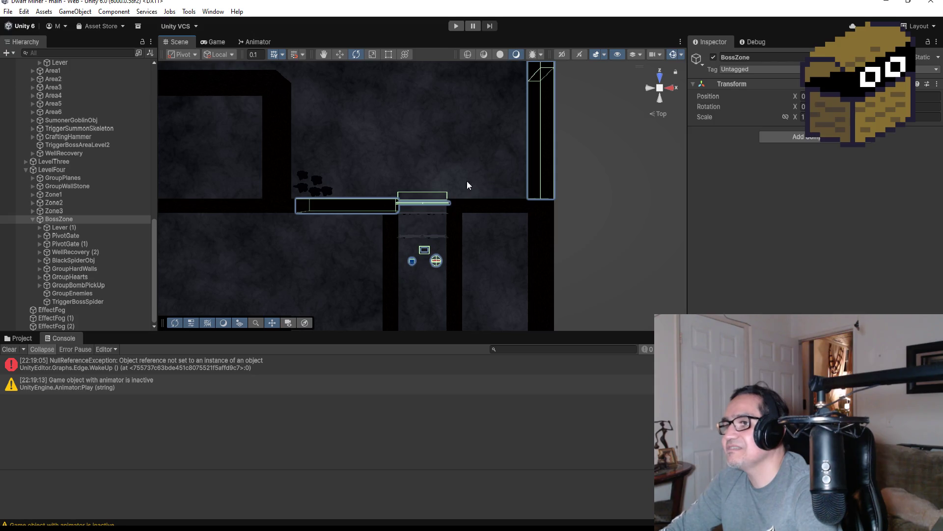
pyautogui.scroll(4, 472, 181)
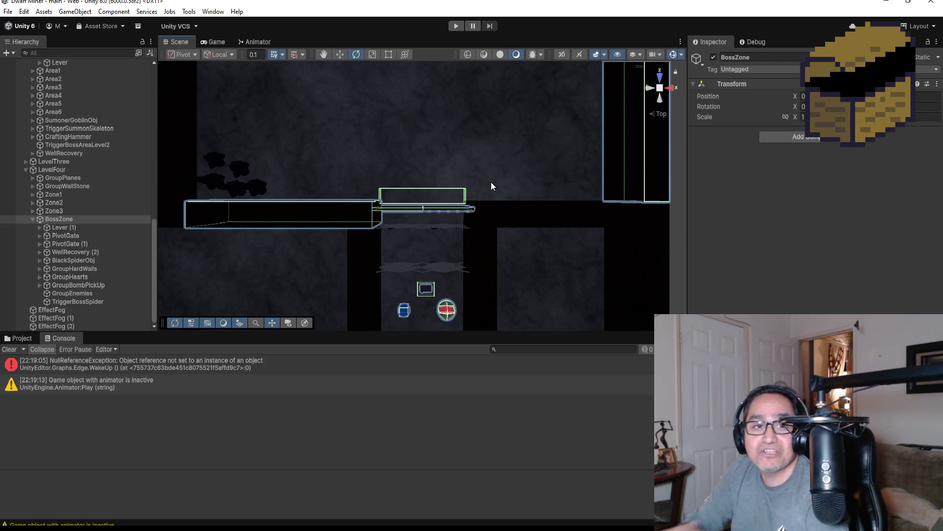
pyautogui.click(8, 11)
pyautogui.click(22, 61)
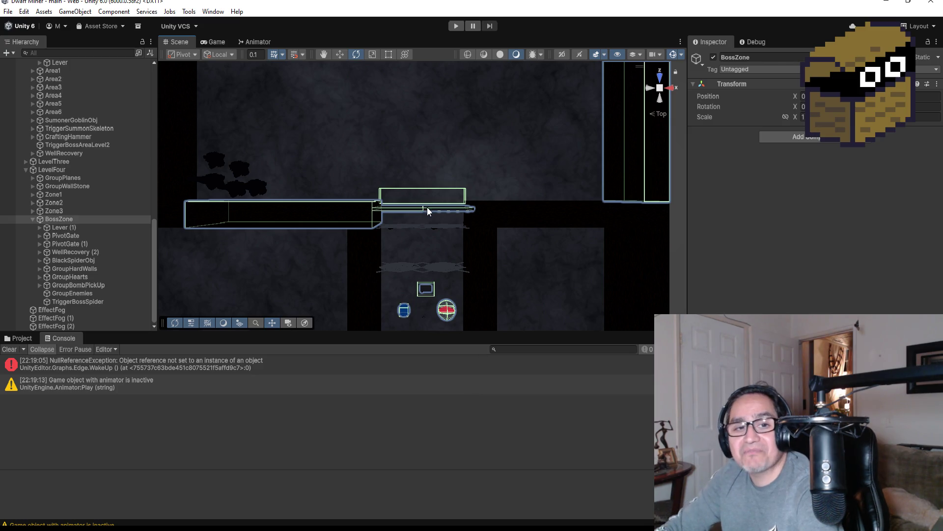
# Orbit and zoom the Scene view to see the boss room's closed gate in perspective.
pyautogui.moveTo(398, 277)
pyautogui.keyDown('alt'); pyautogui.mouseDown()
pyautogui.moveTo(488, 238)
pyautogui.moveTo(505, 269)
pyautogui.moveTo(509, 109)
pyautogui.moveTo(516, 184)
pyautogui.moveTo(507, 195)
pyautogui.mouseUp(); pyautogui.keyUp('alt')
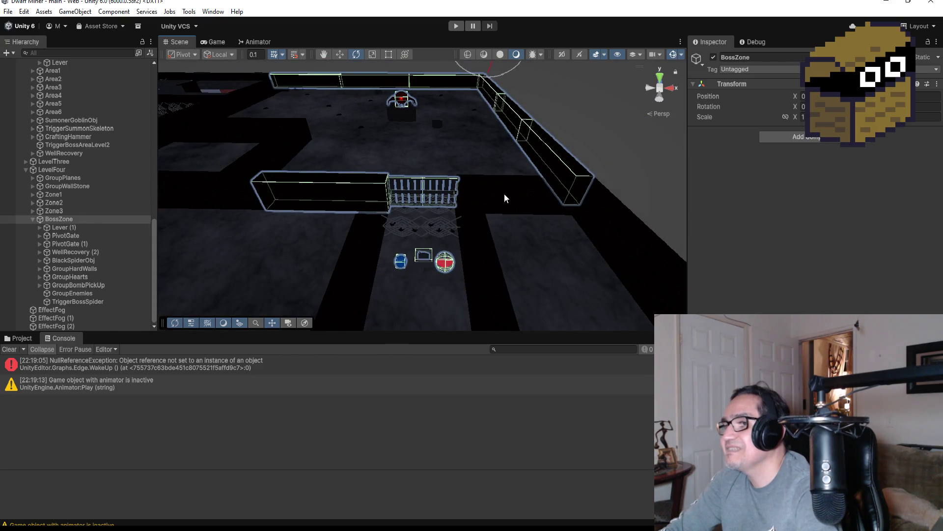
pyautogui.scroll(3, 503, 231)
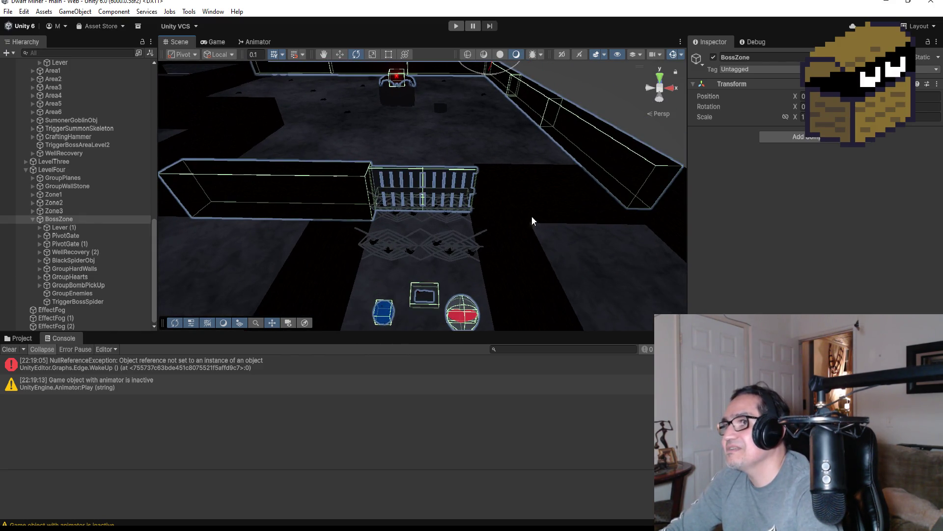
pyautogui.scroll(-3, 536, 225)
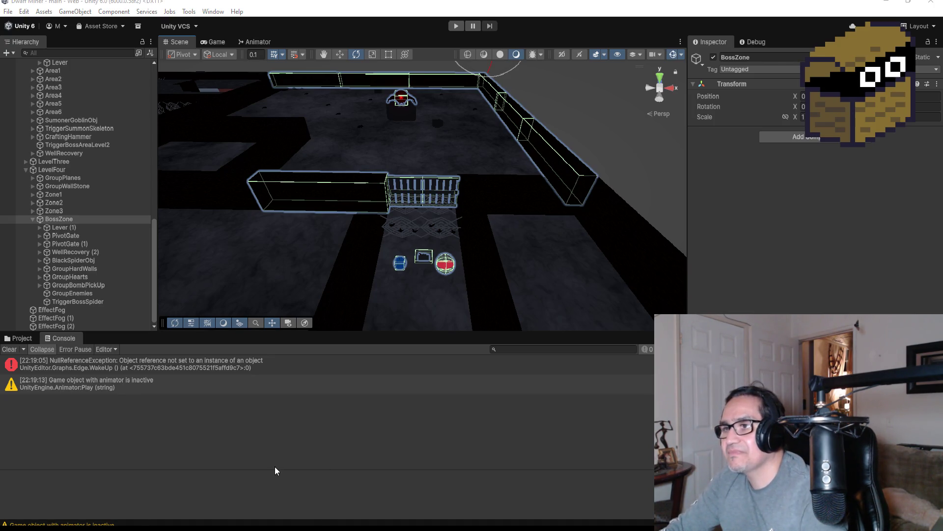
pyautogui.press('super+e')
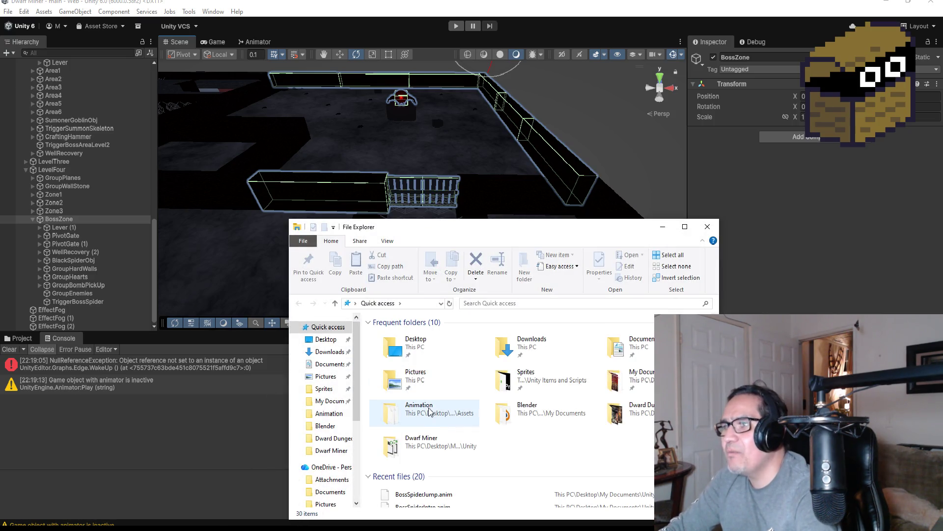
pyautogui.click(663, 227)
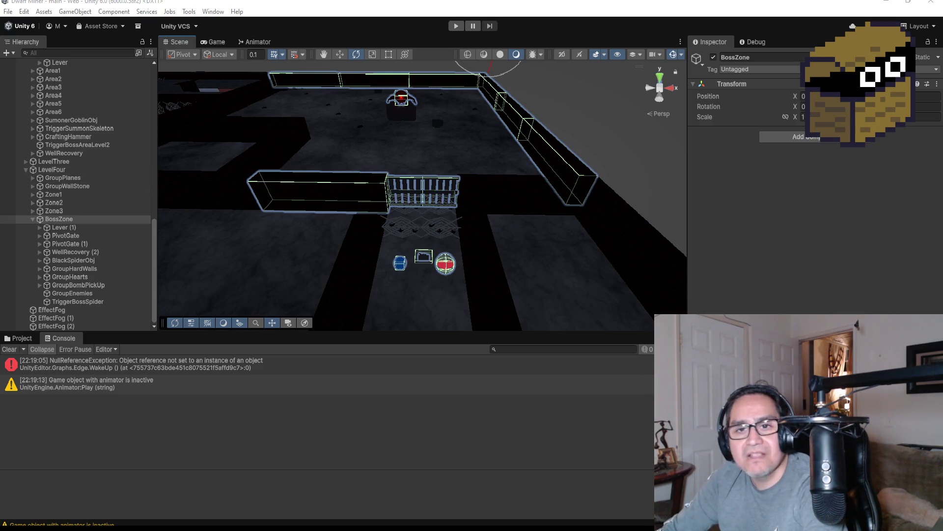
# Enter Play mode, bringing up the game's Settings screen with five hearts and Gold: 0.
pyautogui.click(456, 26)
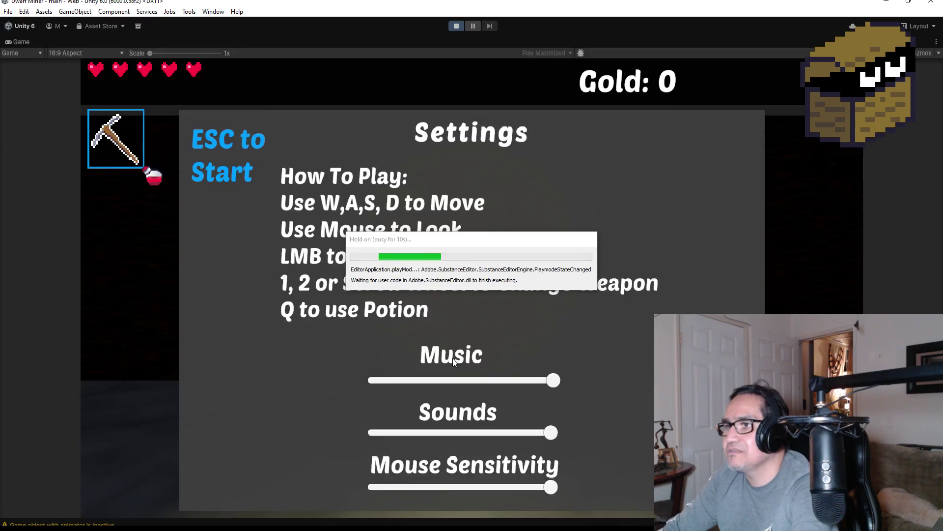
# Dismiss the settings screen to start the game and switch from pickaxe to sword.
pyautogui.press('Escape')
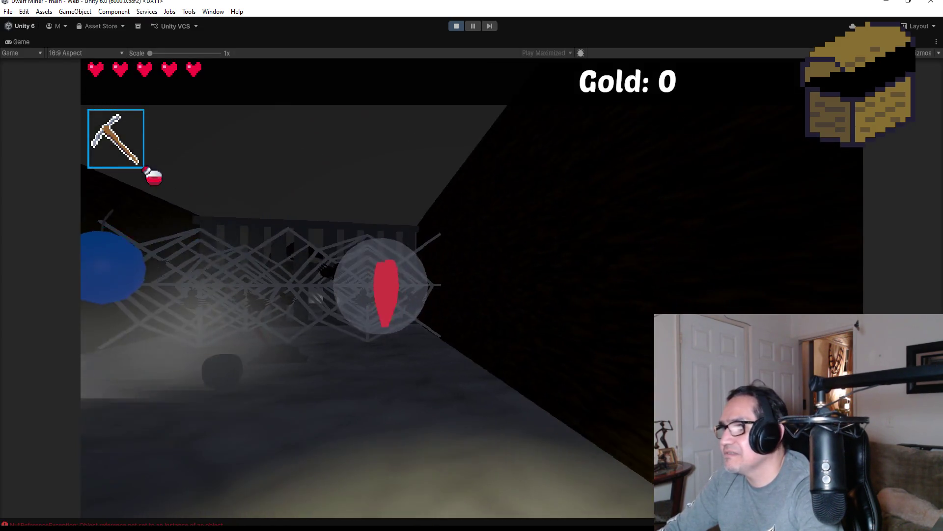
pyautogui.scroll(-1, 367, 288)
pyautogui.press('w')
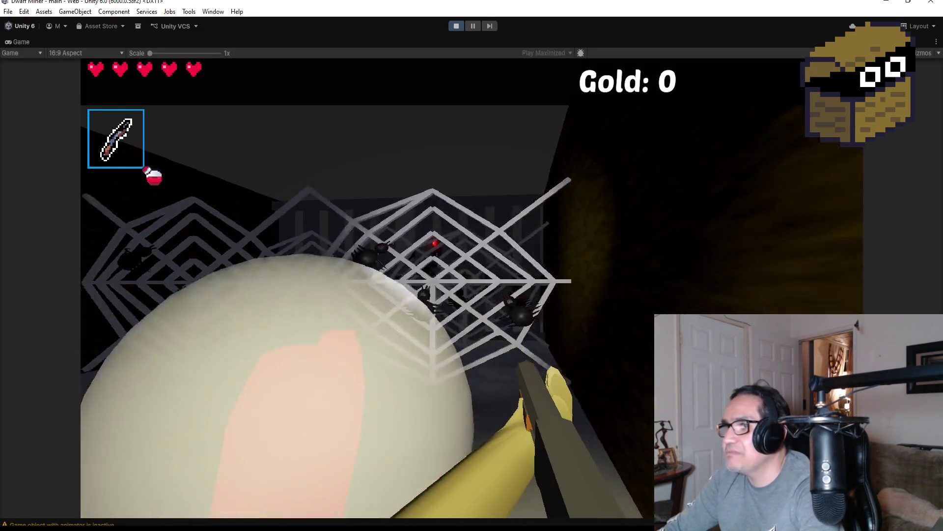
# Walk back and forth toward the spider web and push forward into it.
pyautogui.press('w')
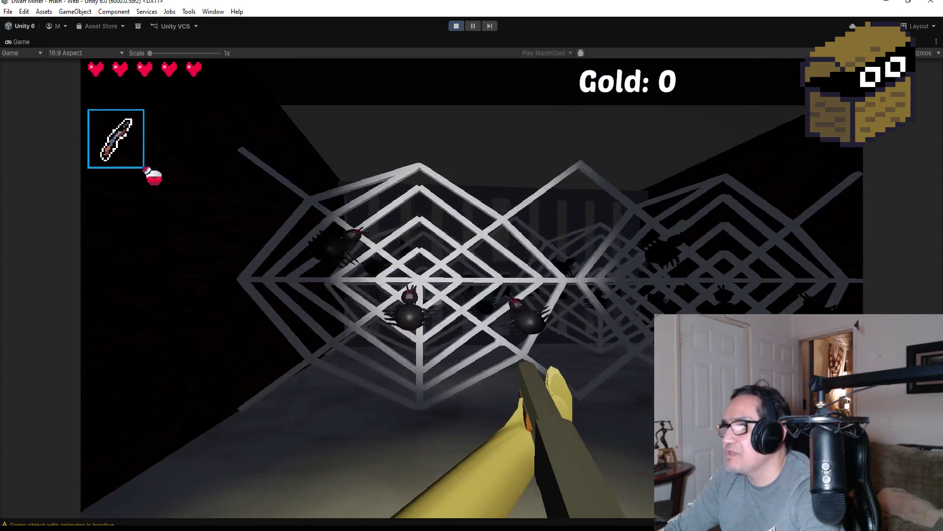
pyautogui.press('s')
pyautogui.press('w')
pyautogui.press('s')
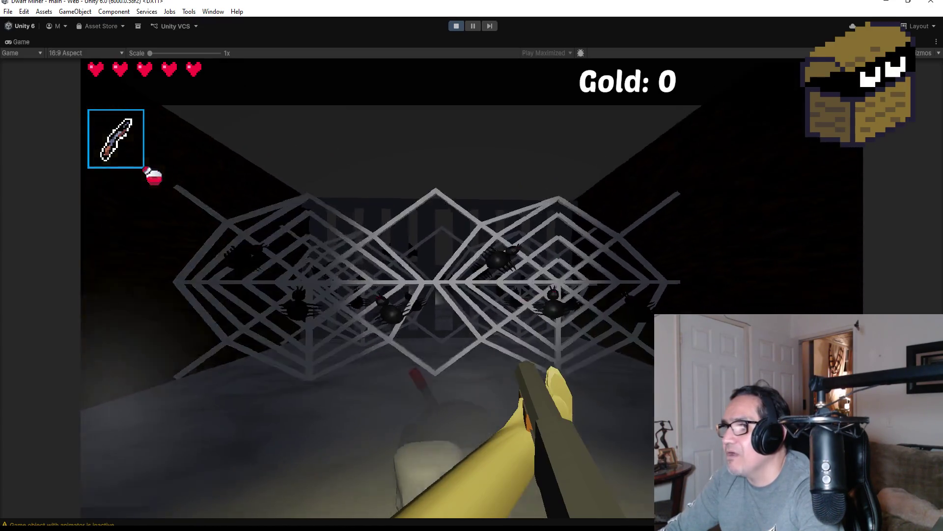
pyautogui.press('w')
pyautogui.press('s')
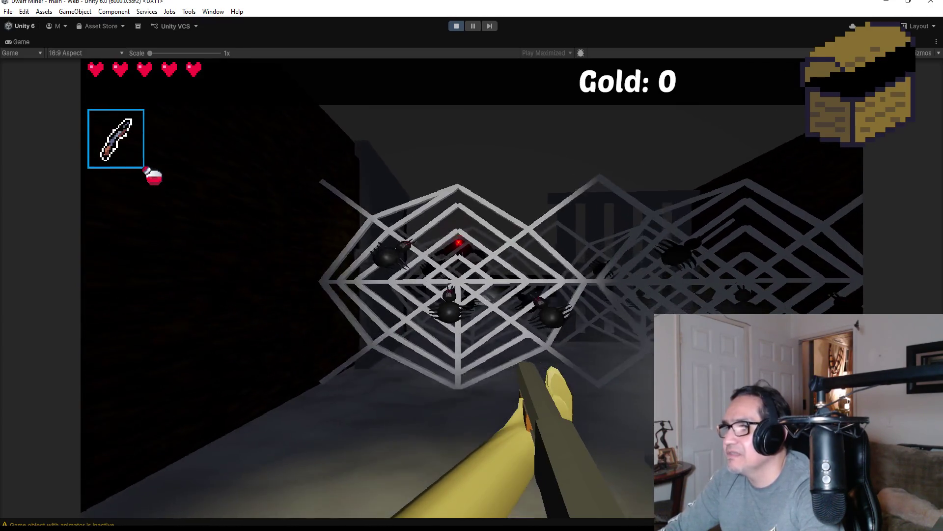
pyautogui.press('w')
pyautogui.press('s')
pyautogui.press('w')
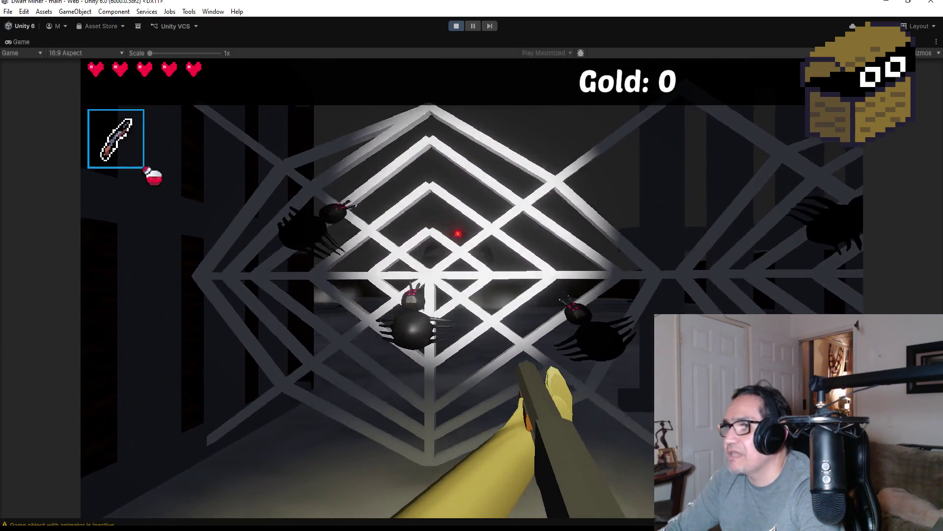
pyautogui.press('w')
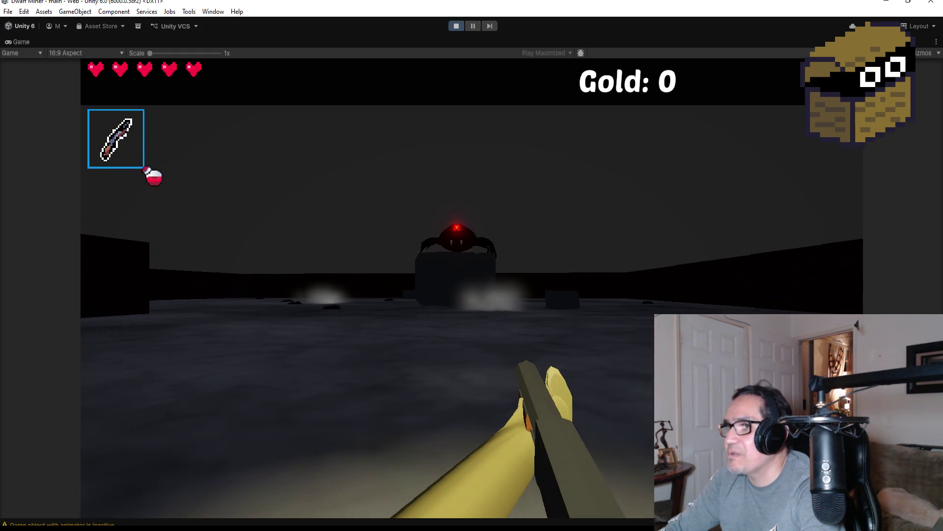
# Approach the boss spider and fire repeated fireballs at it and its incoming orb.
pyautogui.press('w')
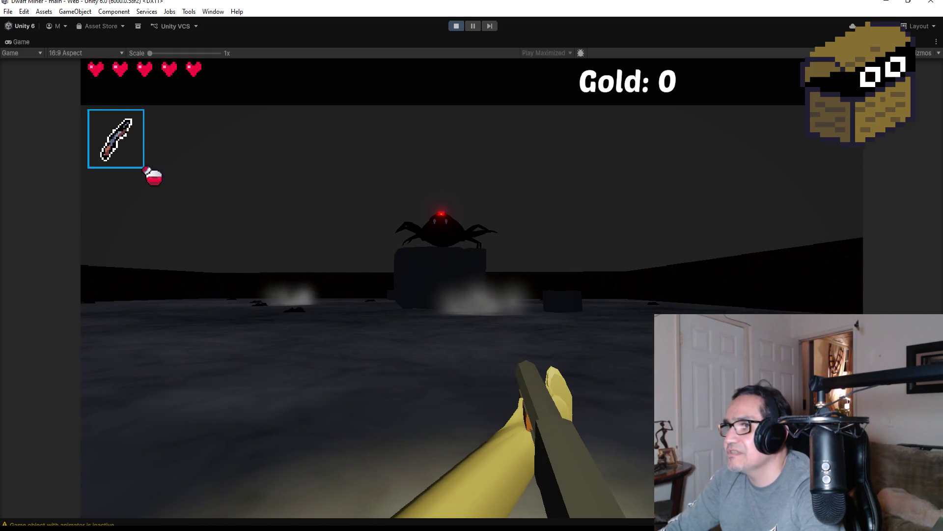
pyautogui.press('w')
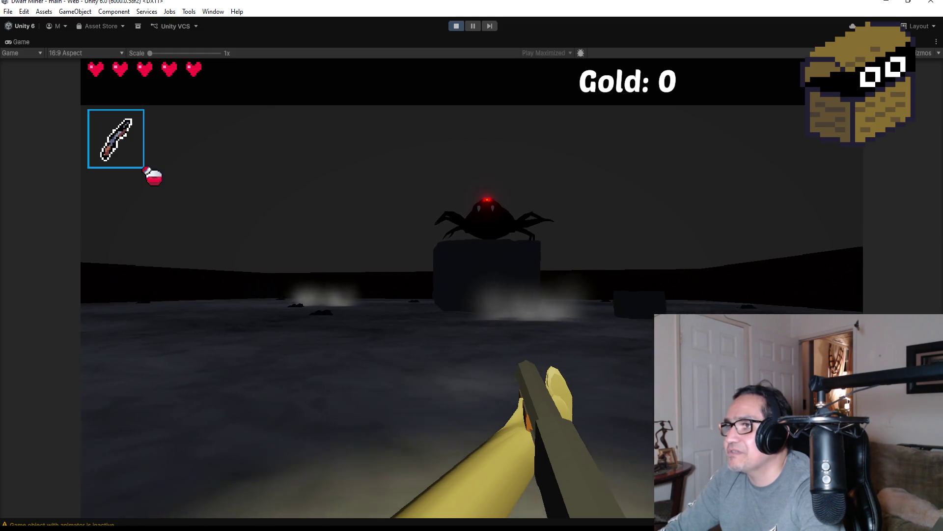
pyautogui.click(472, 288)
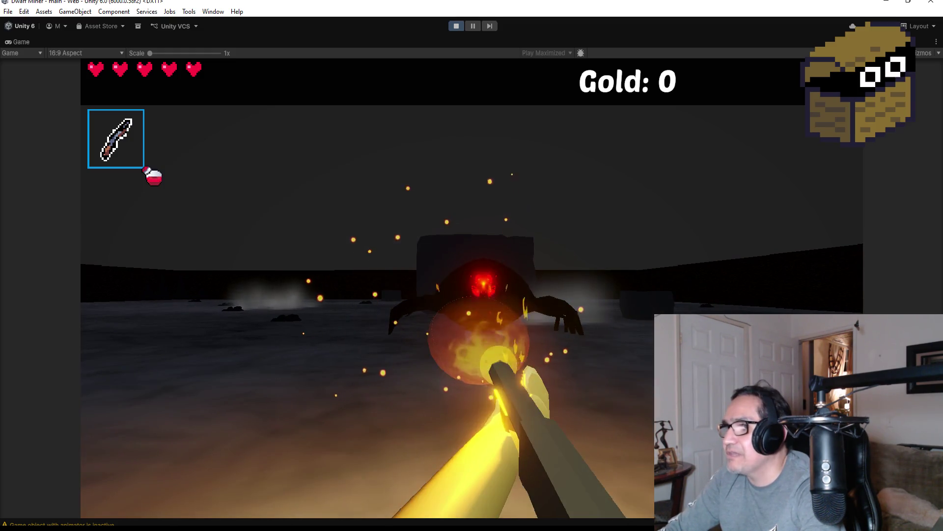
pyautogui.click(472, 289)
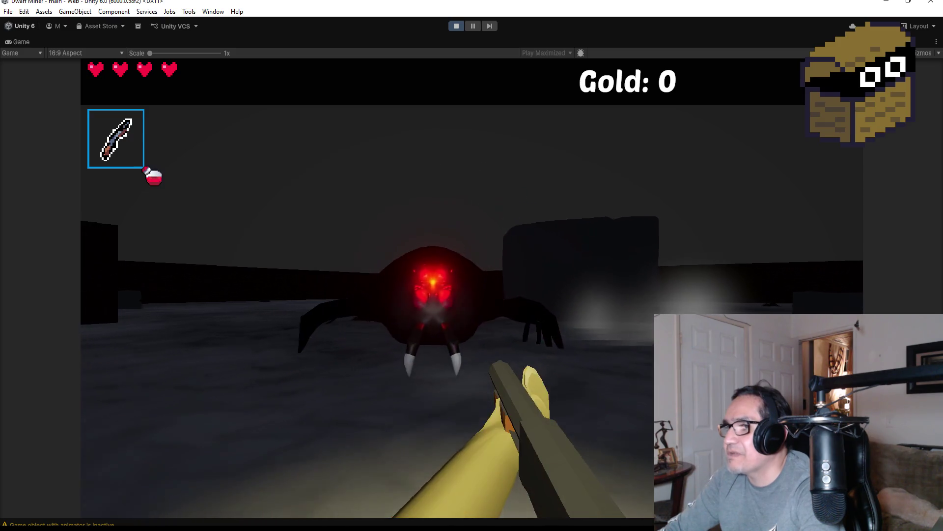
pyautogui.click(472, 289)
pyautogui.click(471, 289)
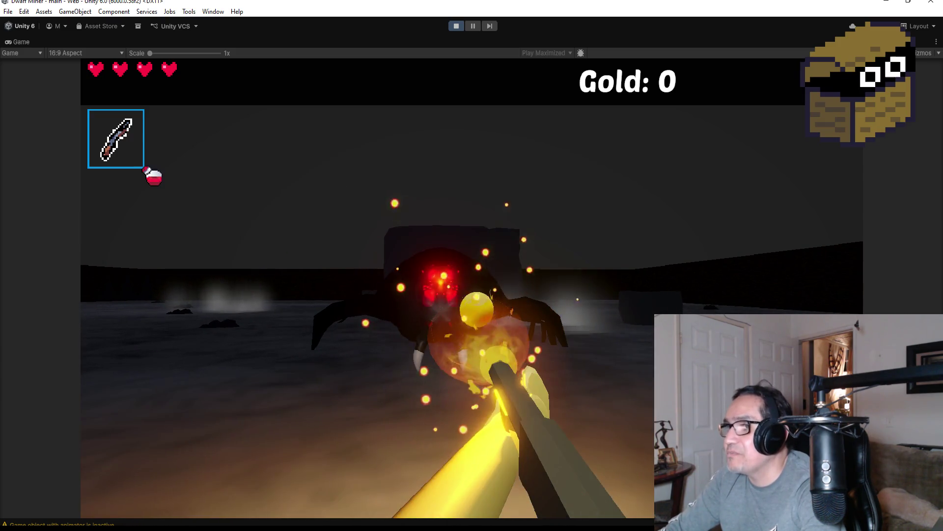
pyautogui.click(472, 288)
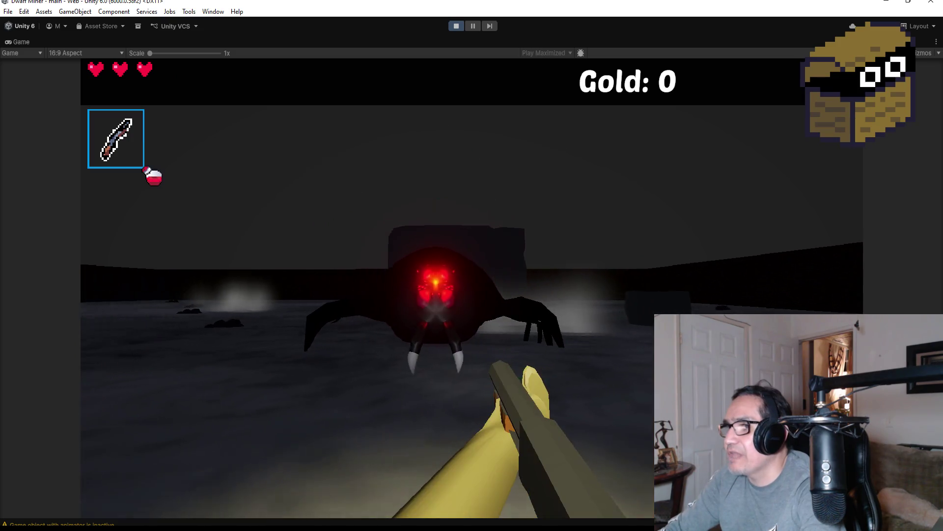
pyautogui.click(472, 289)
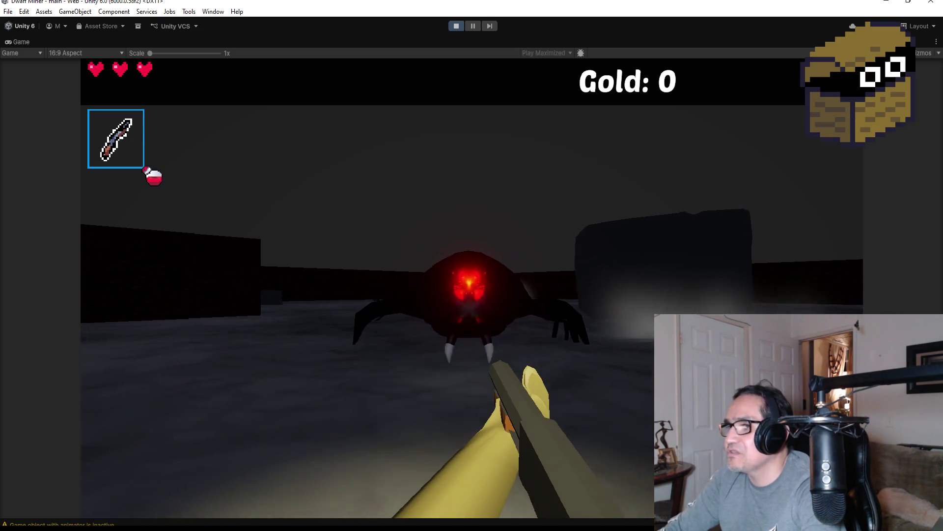
pyautogui.click(472, 289)
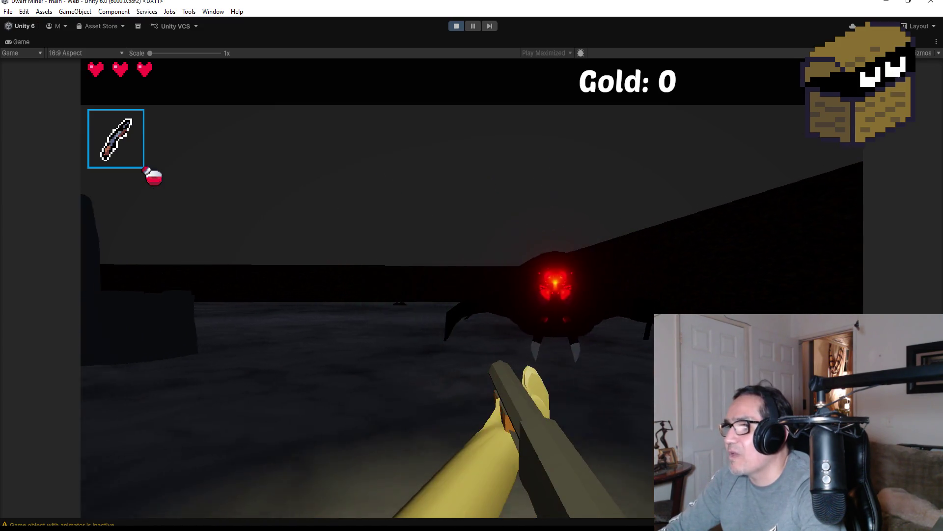
pyautogui.click(471, 288)
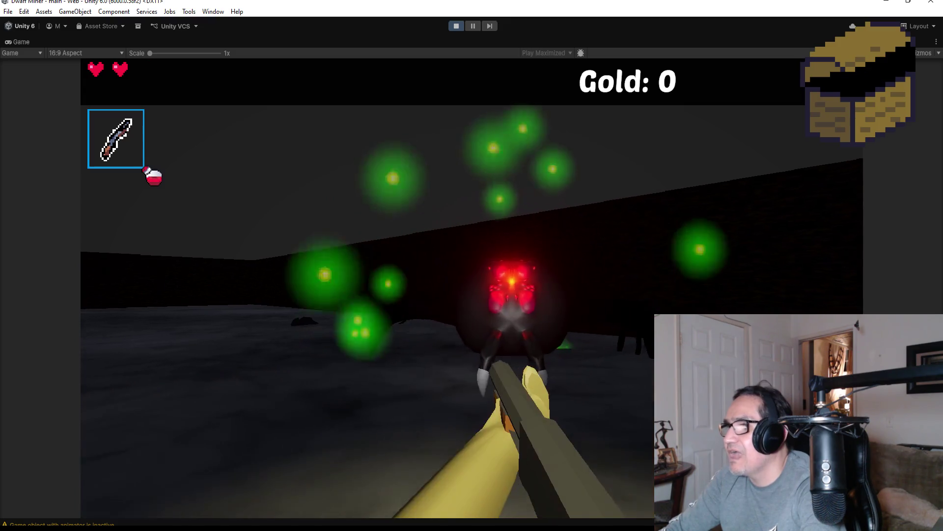
pyautogui.click(472, 289)
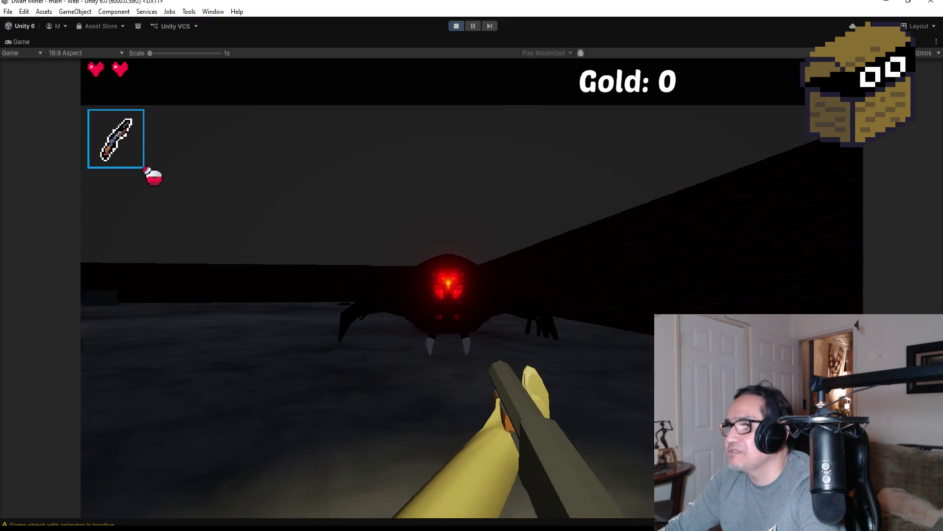
pyautogui.click(472, 288)
pyautogui.click(472, 288)
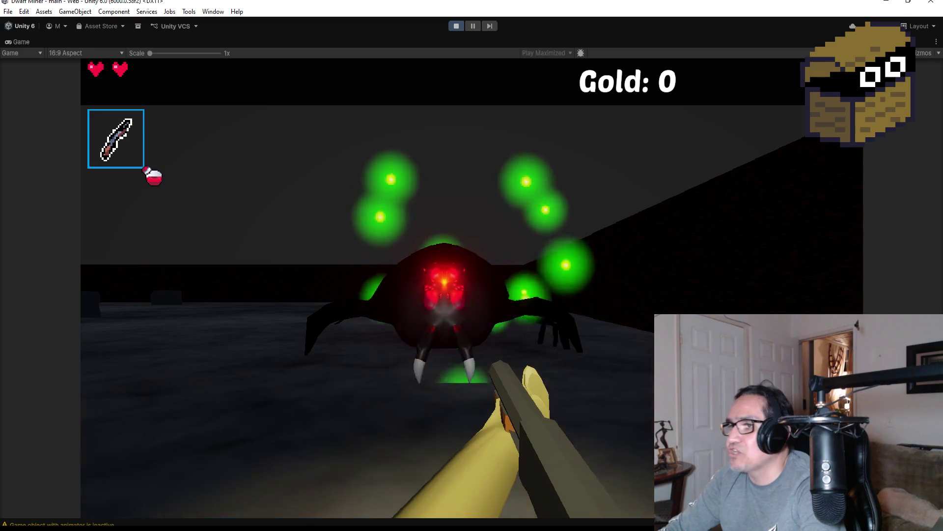
pyautogui.click(472, 288)
pyautogui.click(472, 288)
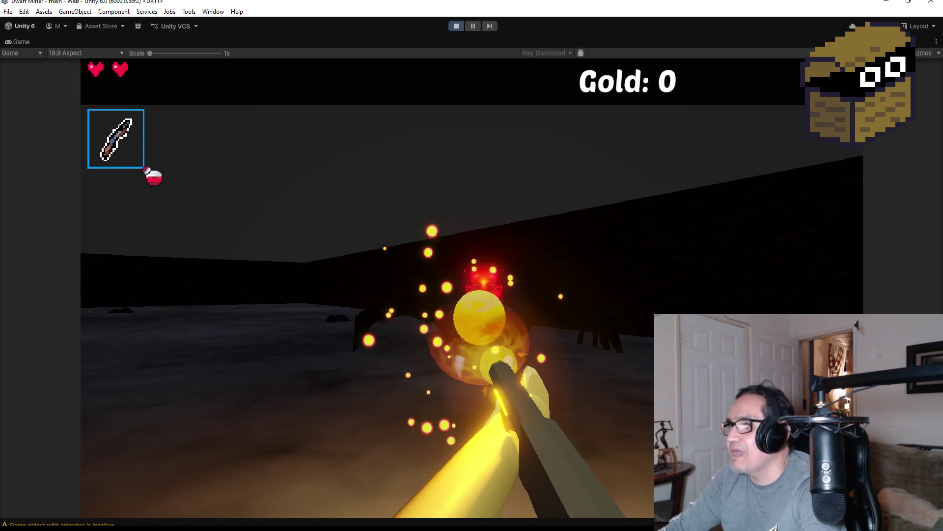
# Back away from the spider while continuing to shoot fireballs at it.
pyautogui.press('s')
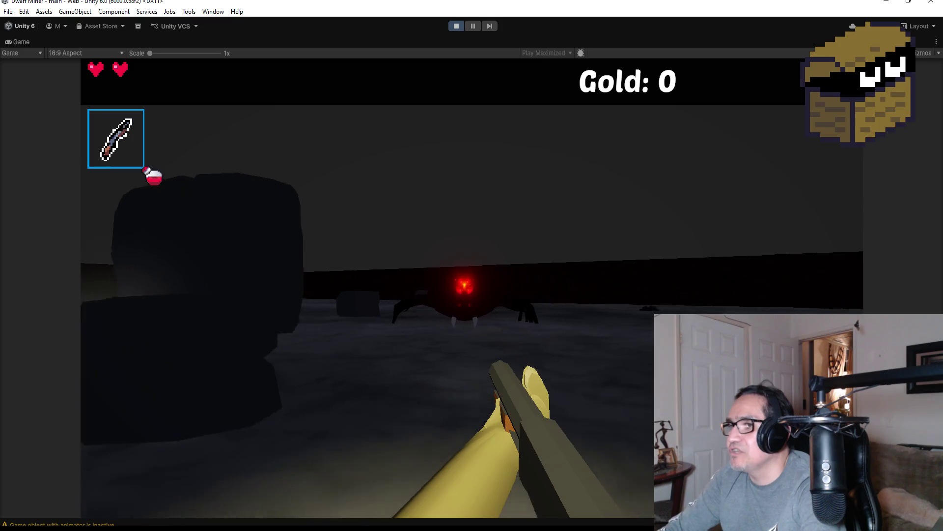
pyautogui.click(472, 288)
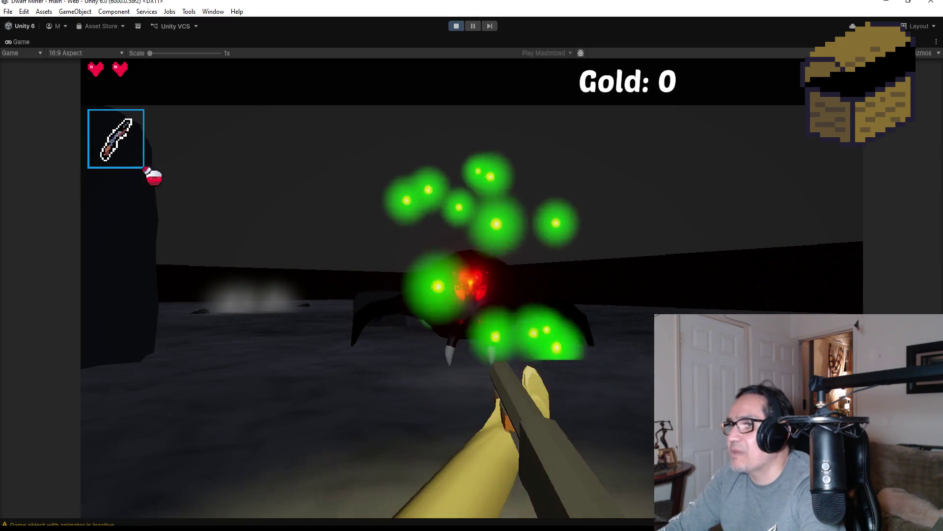
pyautogui.click(471, 288)
pyautogui.click(472, 288)
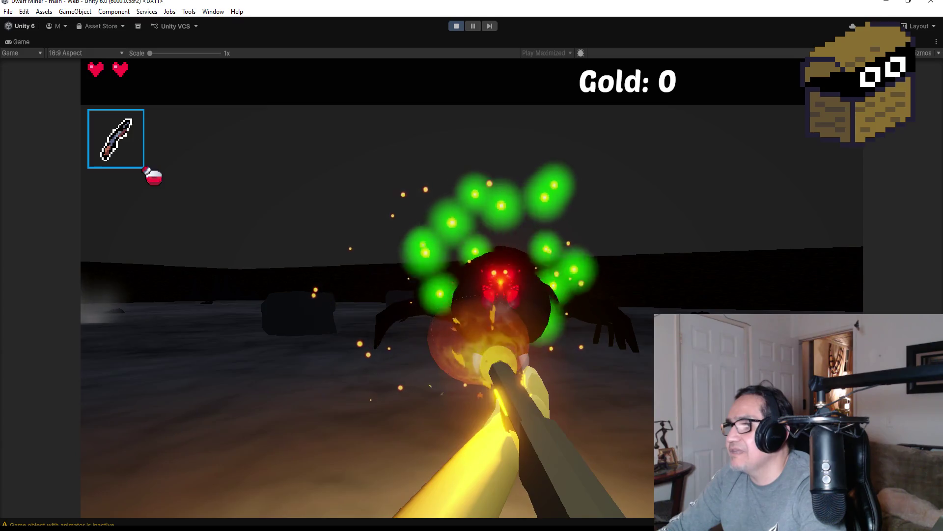
pyautogui.click(472, 288)
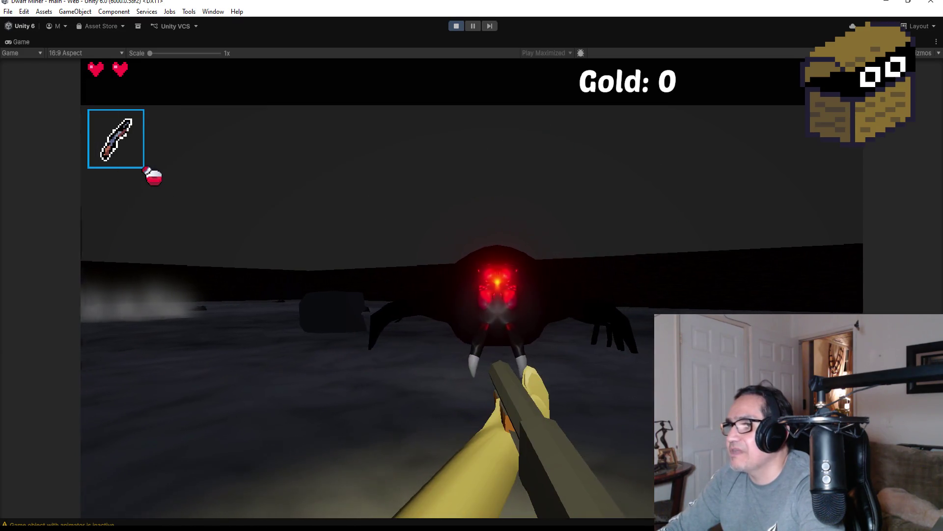
pyautogui.click(472, 288)
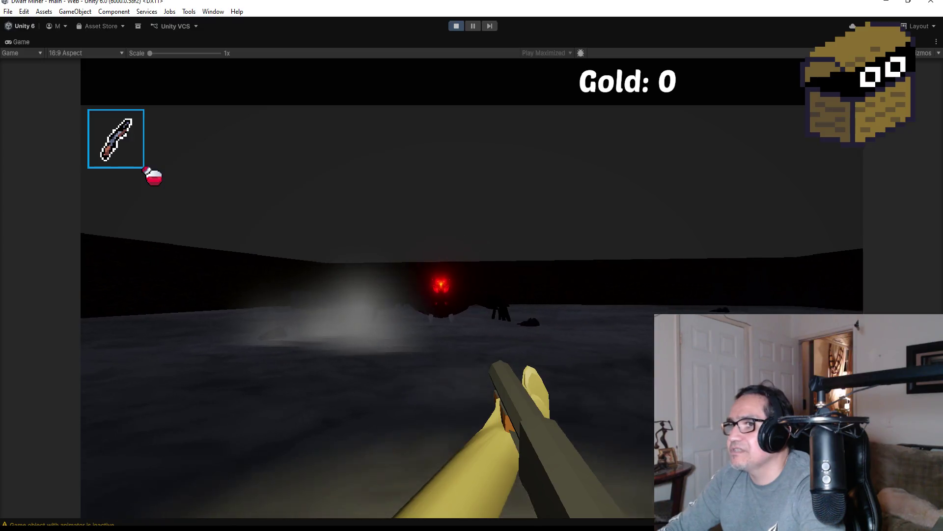
# Drink the potion to refill hearts, keep firing at the spider, then pause to Settings.
pyautogui.press('q')
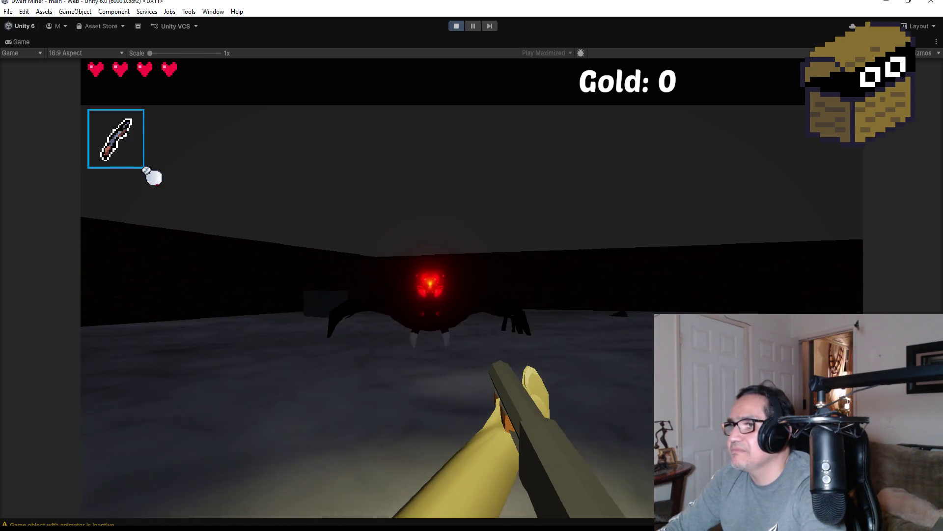
pyautogui.click(472, 288)
pyautogui.click(471, 288)
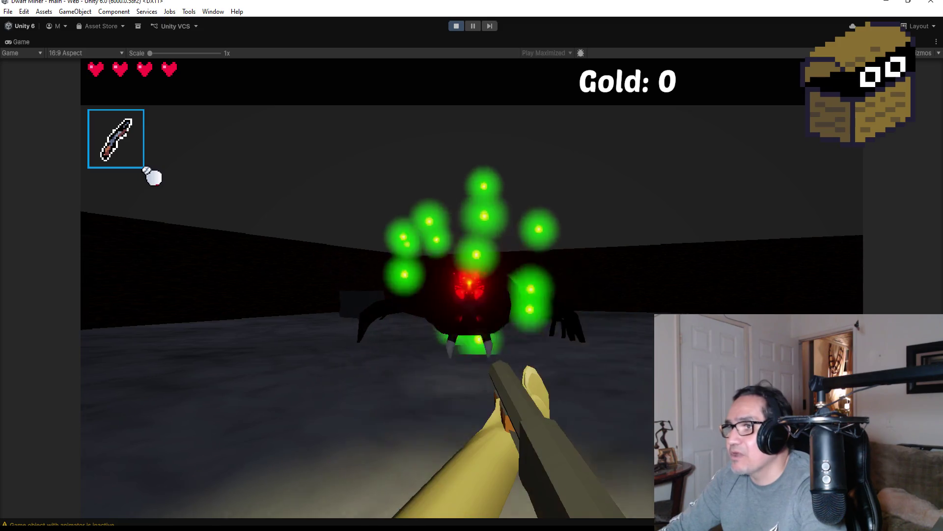
pyautogui.click(472, 289)
pyautogui.click(471, 288)
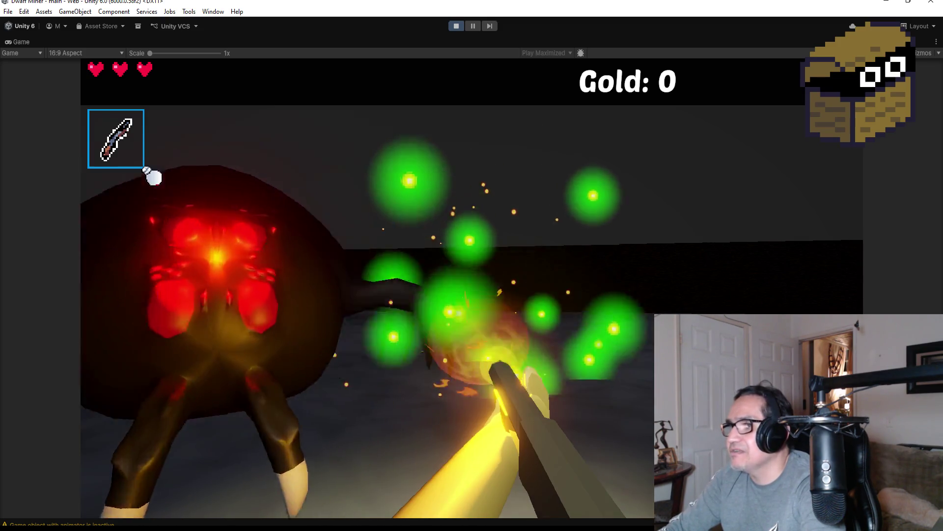
pyautogui.click(472, 289)
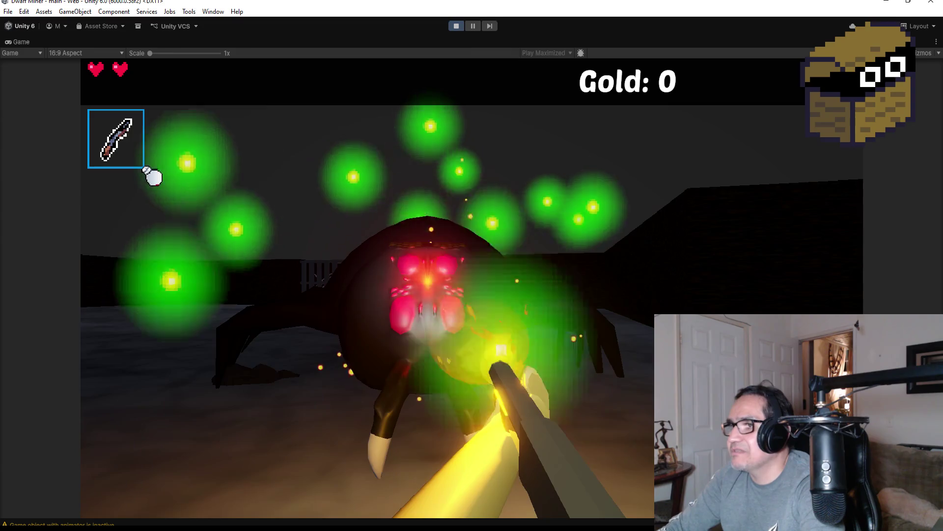
pyautogui.click(471, 289)
pyautogui.click(472, 288)
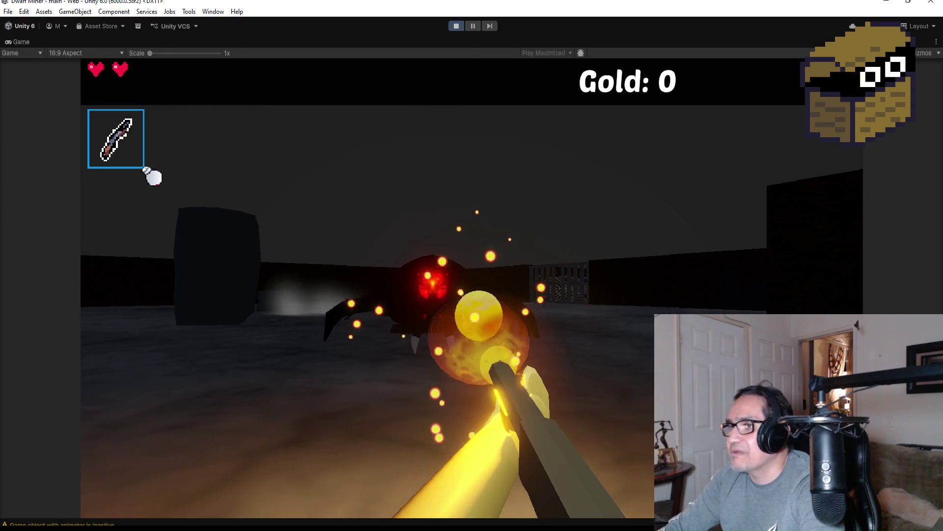
pyautogui.click(472, 289)
pyautogui.click(472, 288)
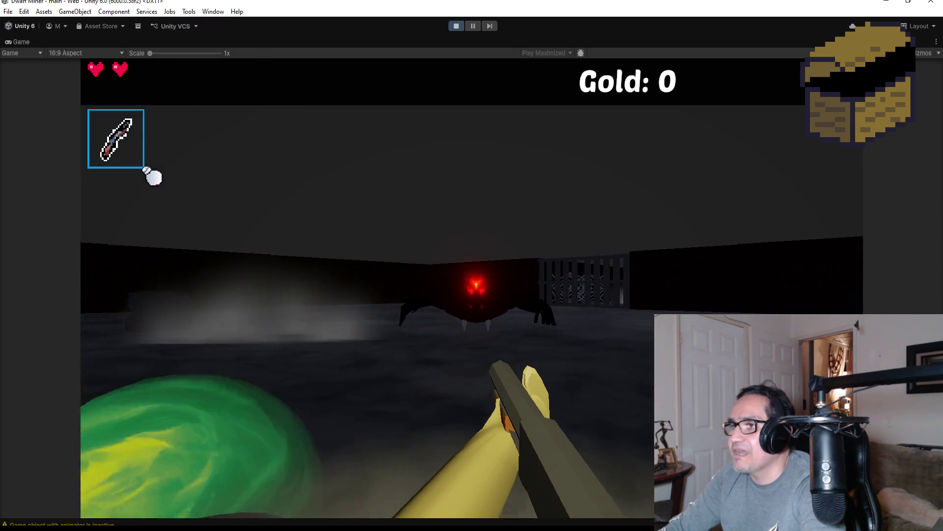
pyautogui.click(471, 288)
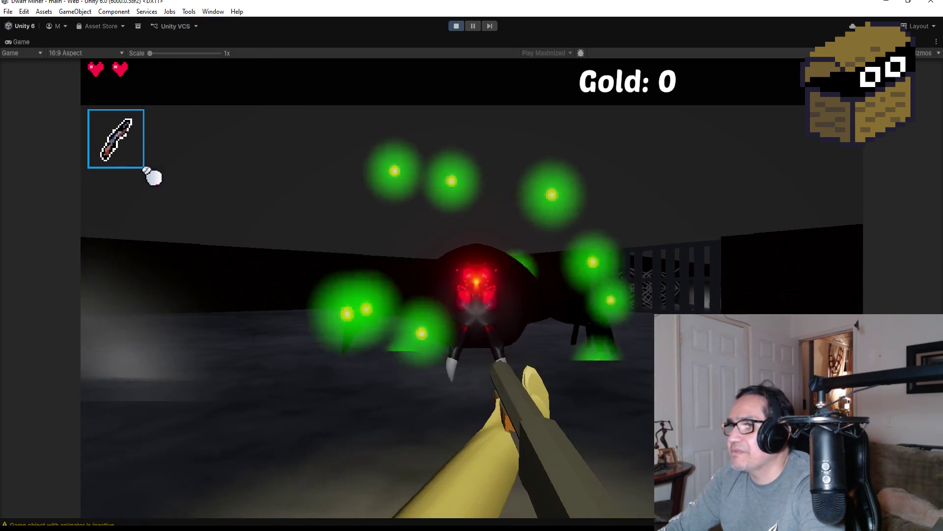
pyautogui.click(472, 288)
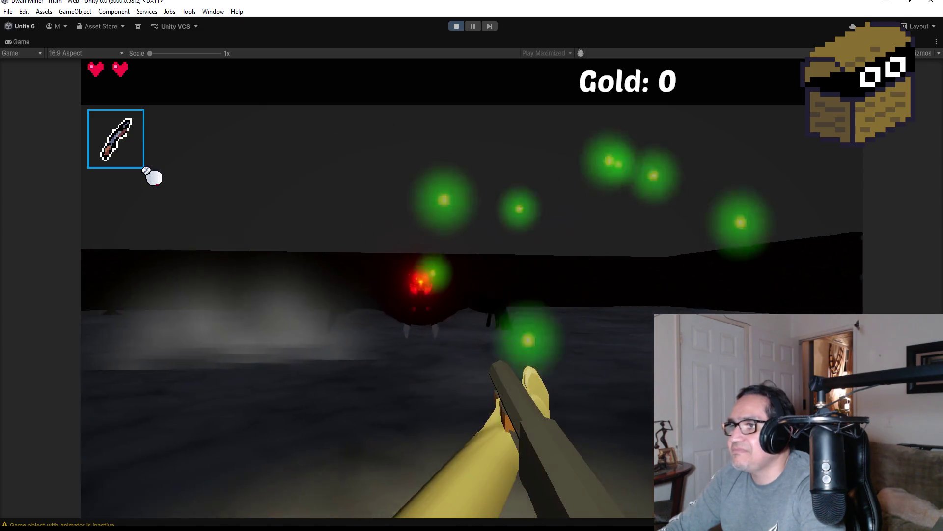
pyautogui.press('Escape')
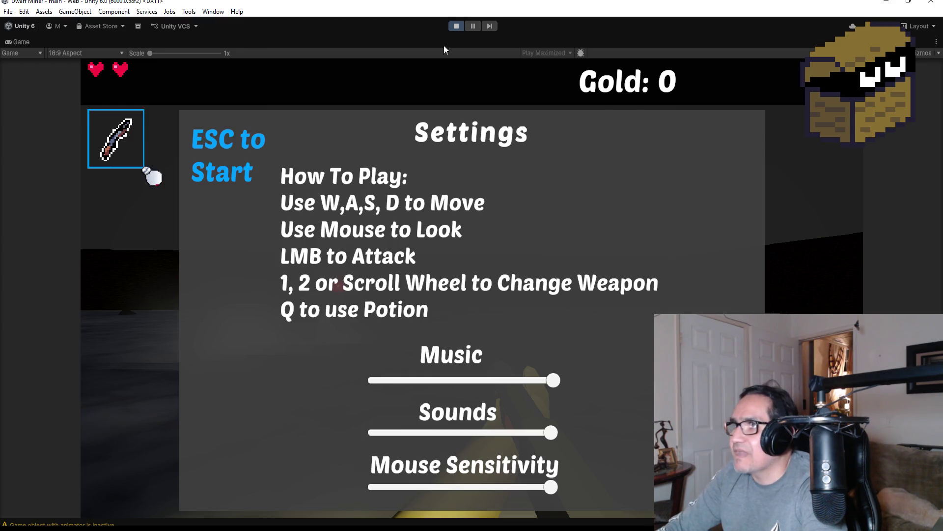
# Exit play mode to return to the LevelFour BossZone in the Scene view.
pyautogui.click(459, 28)
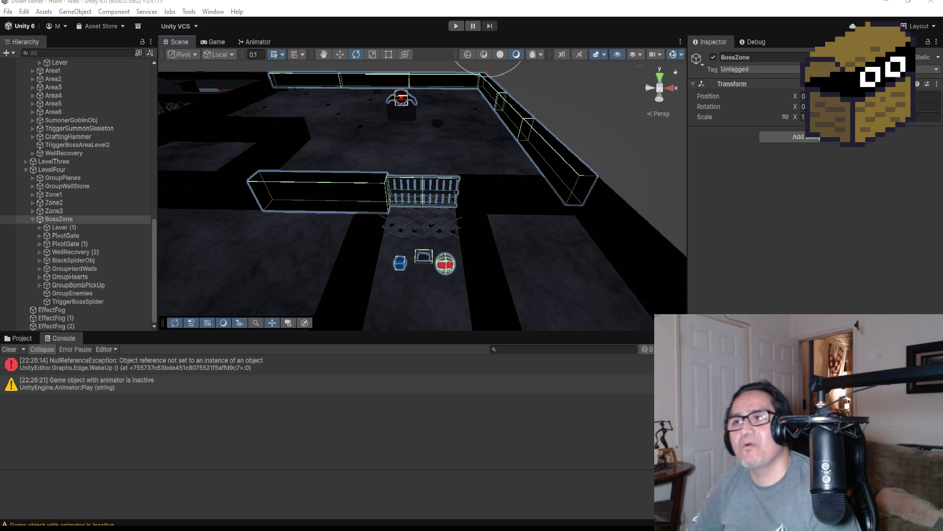
# Save the LevelFour scene from the File menu, repeating the save twice more.
pyautogui.click(8, 11)
pyautogui.click(27, 60)
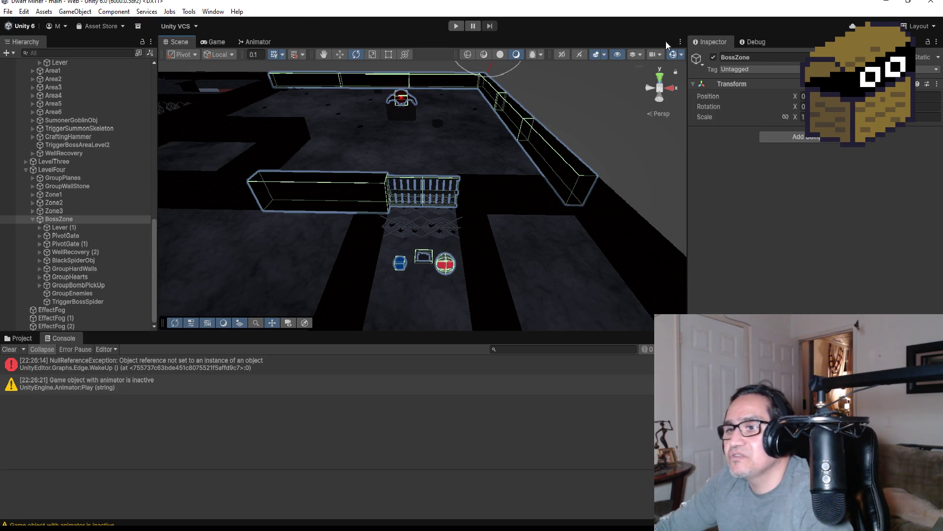
pyautogui.click(8, 11)
pyautogui.click(34, 59)
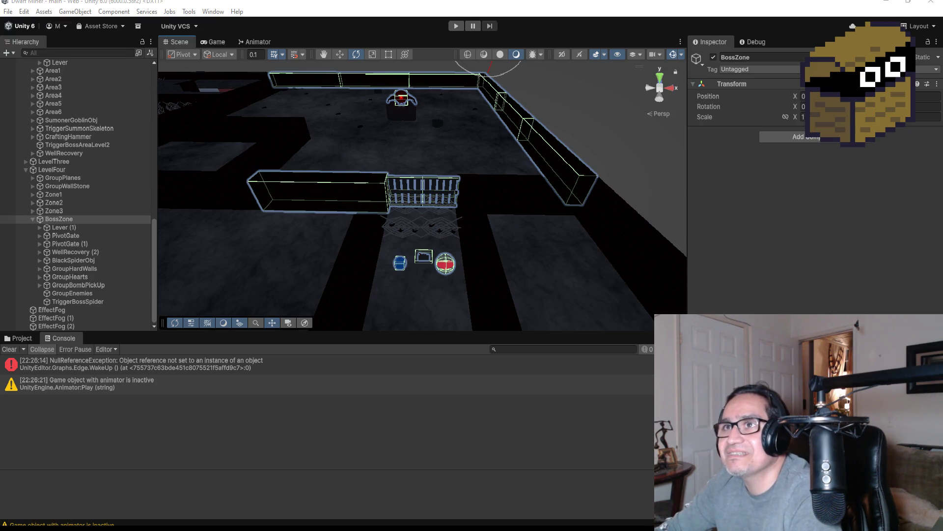
pyautogui.click(8, 11)
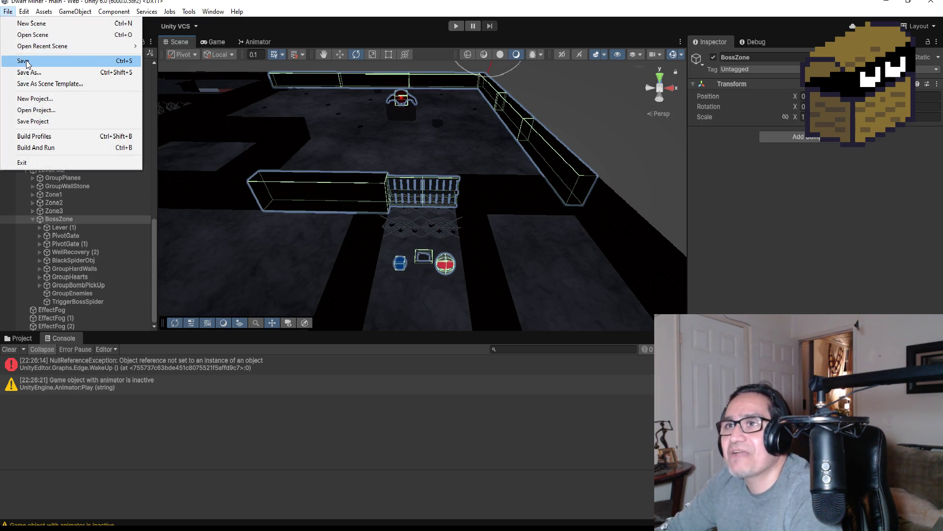
pyautogui.click(29, 61)
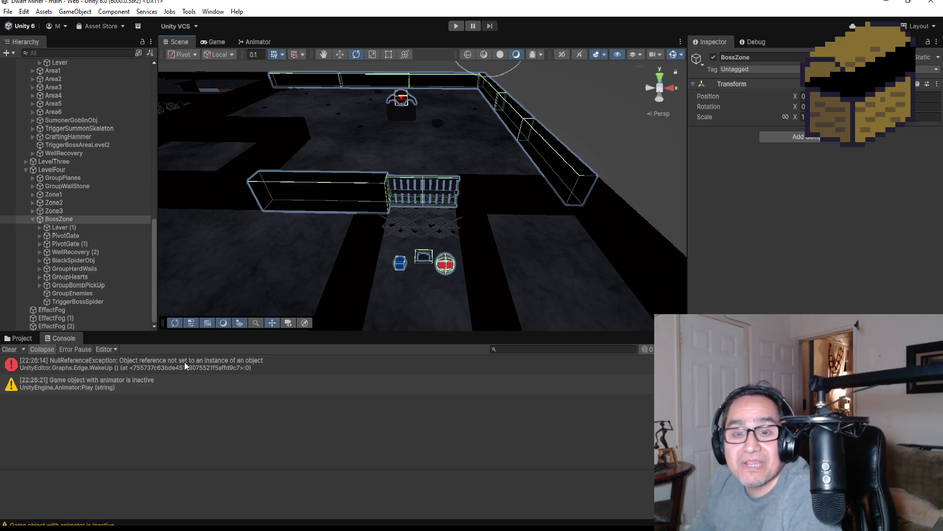